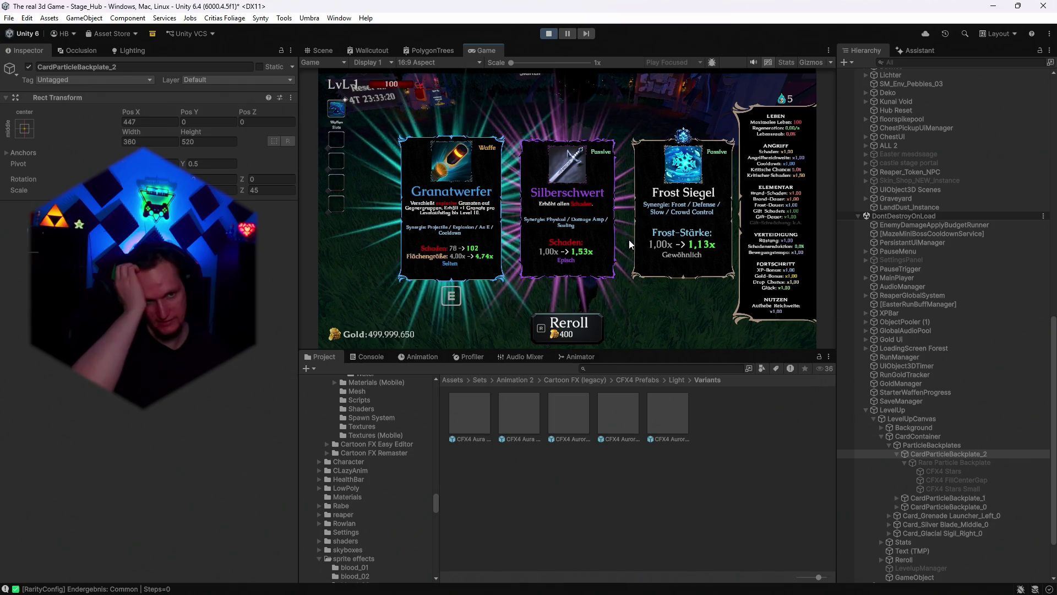
# - Reroll the level-up cards three times to preview the rarity backplates, then stop Play mode
pyautogui.press('r')
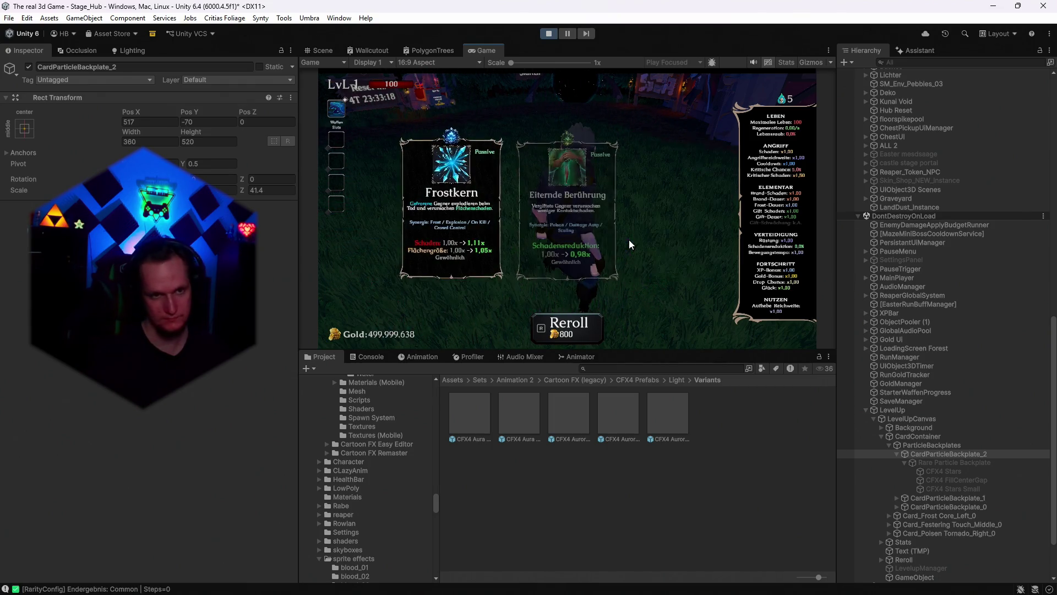
pyautogui.press('r')
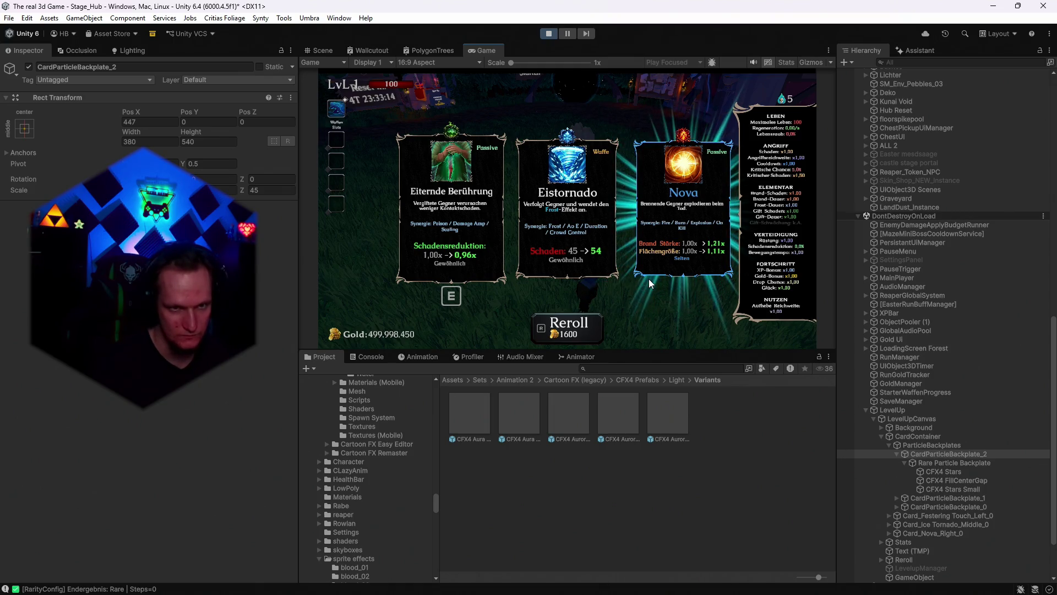
pyautogui.press('r')
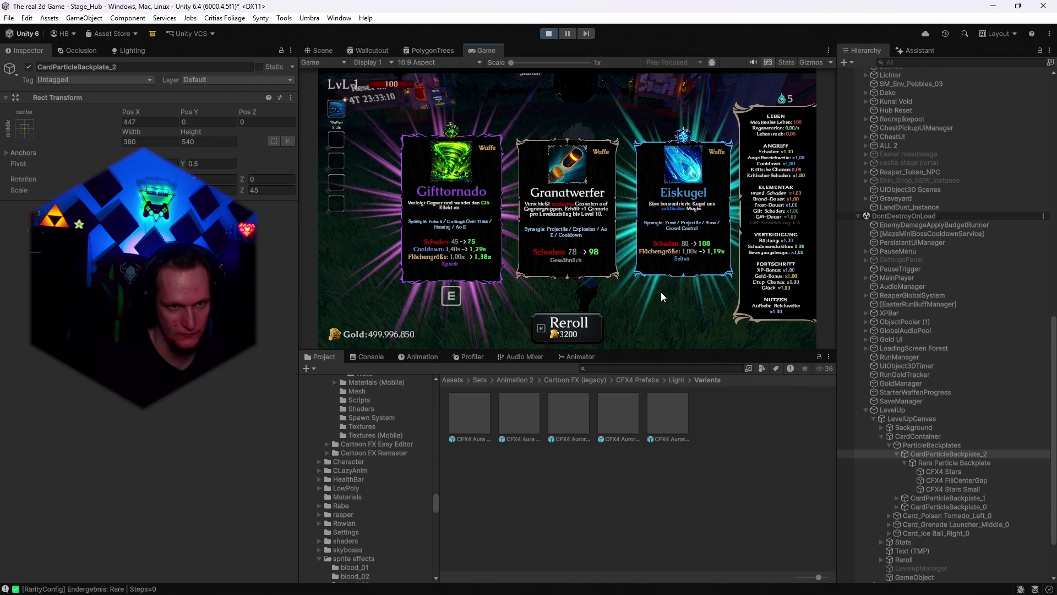
pyautogui.click(547, 35)
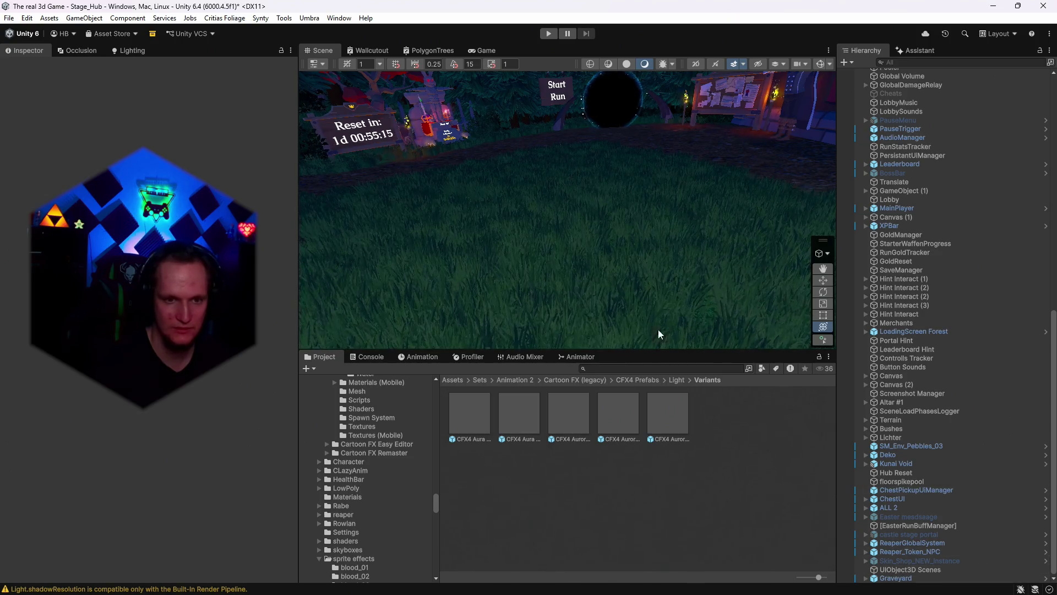
pyautogui.scroll(-15, 399, 504)
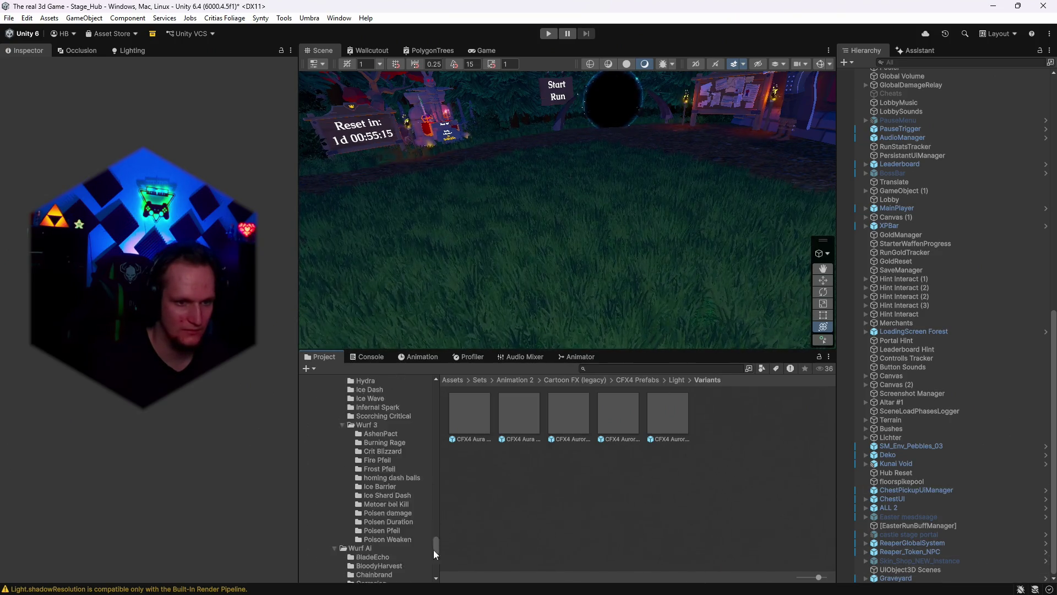
# - Search the Project window for 'upgr' and open the Upgrade 1 prefab for editing
pyautogui.scroll(6, 386, 511)
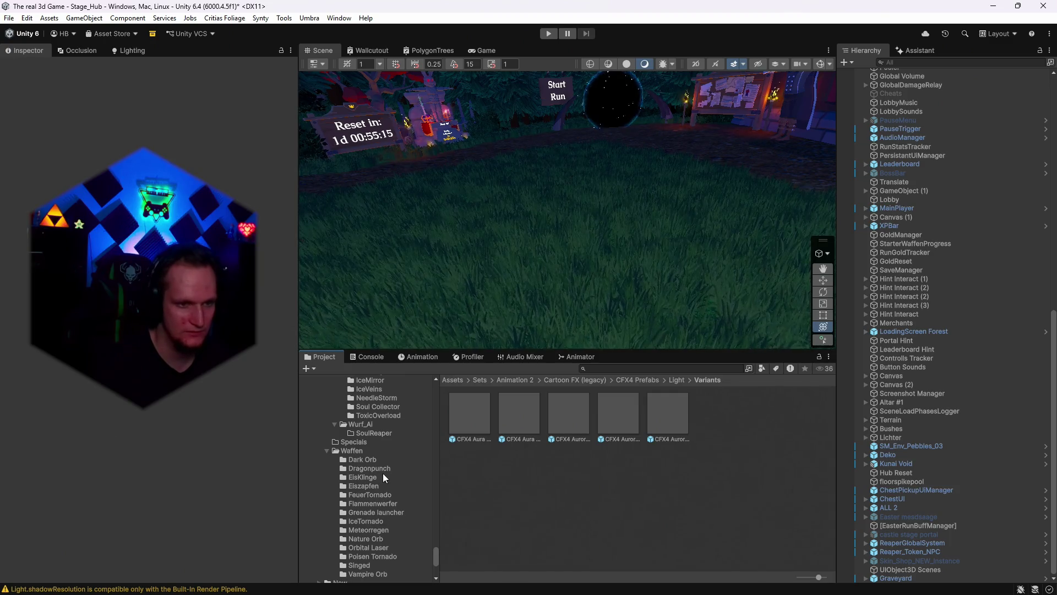
pyautogui.scroll(3, 387, 492)
pyautogui.click(606, 367)
pyautogui.write('u')
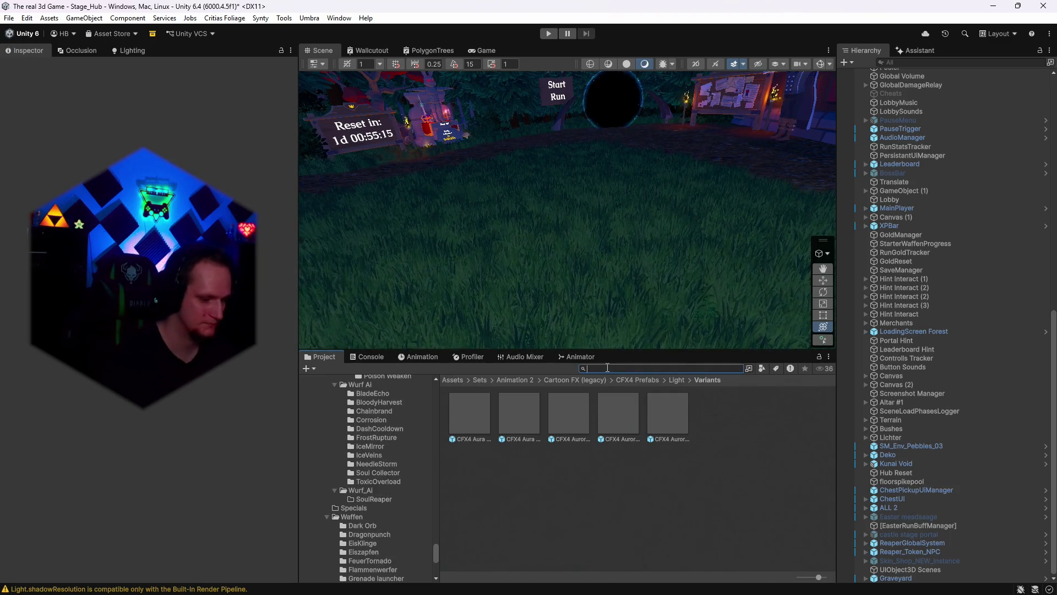
pyautogui.write('pgr')
pyautogui.click(686, 479)
pyautogui.doubleClick(687, 482)
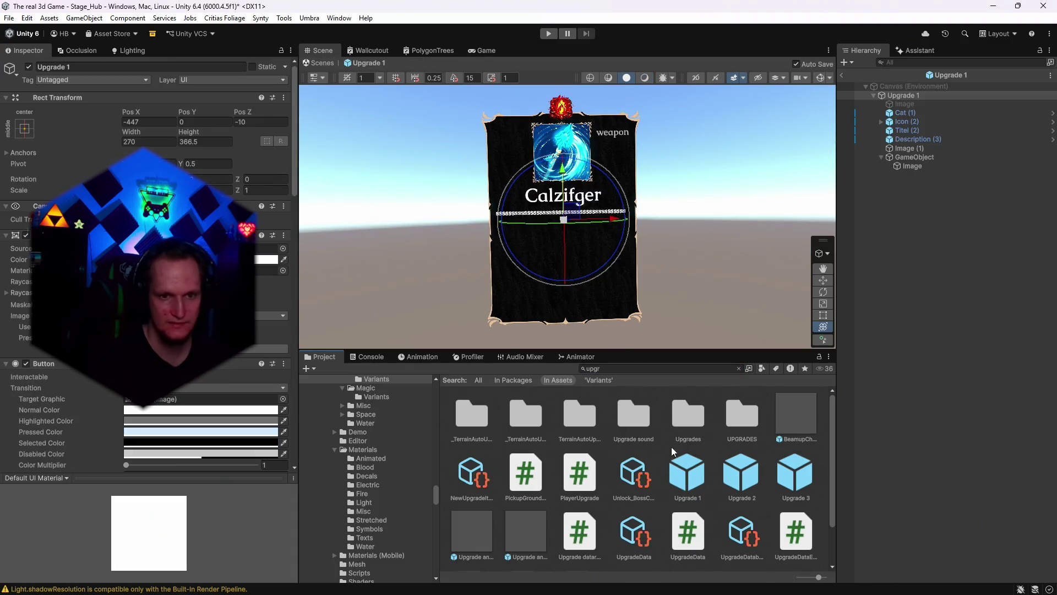
# - Clear the search and browse into Cards > Remastered > 2.0 card frames
pyautogui.click(620, 369)
pyautogui.press('BackSpace')
pyautogui.press('BackSpace')
pyautogui.press('BackSpace')
pyautogui.scroll(6, 513, 440)
pyautogui.click(480, 420)
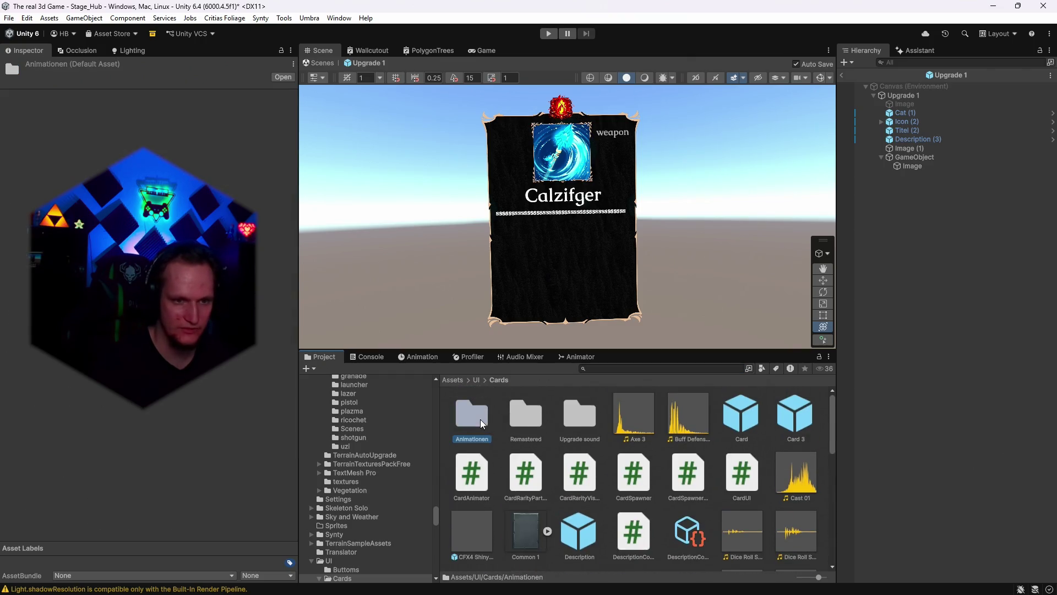
pyautogui.doubleClick(523, 420)
pyautogui.doubleClick(468, 417)
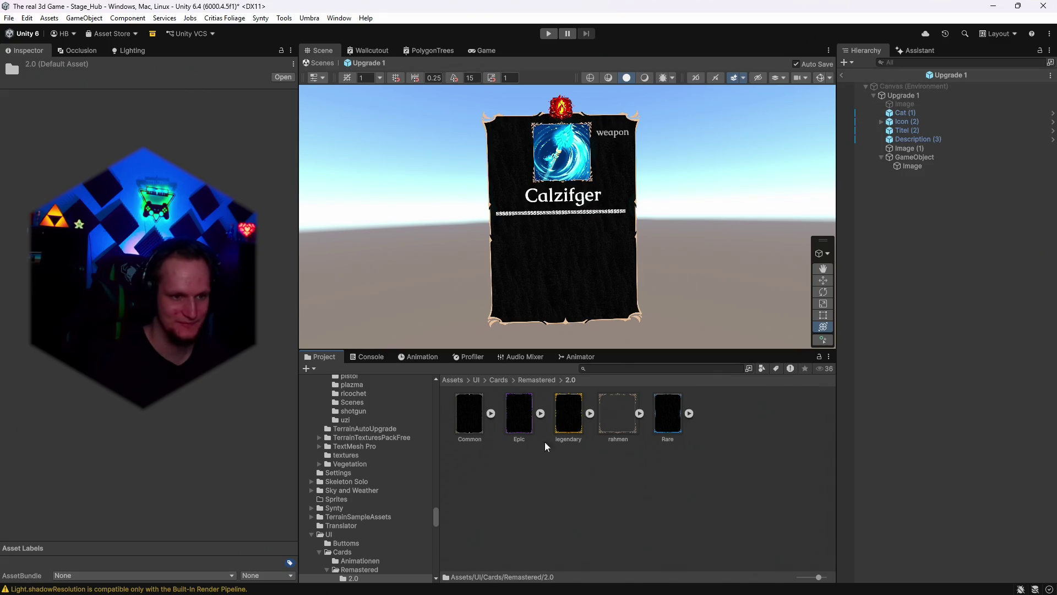
# - Go up to Cards, open Animationen and preview the Epic card prefab, selecting Legi and Rare
pyautogui.click(499, 379)
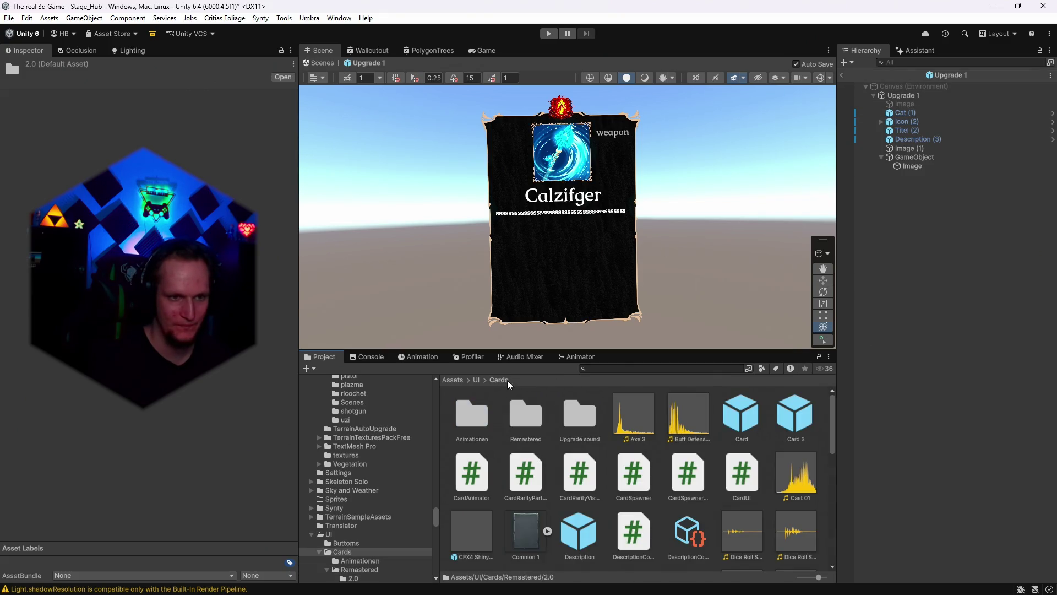
pyautogui.doubleClick(471, 421)
pyautogui.doubleClick(477, 412)
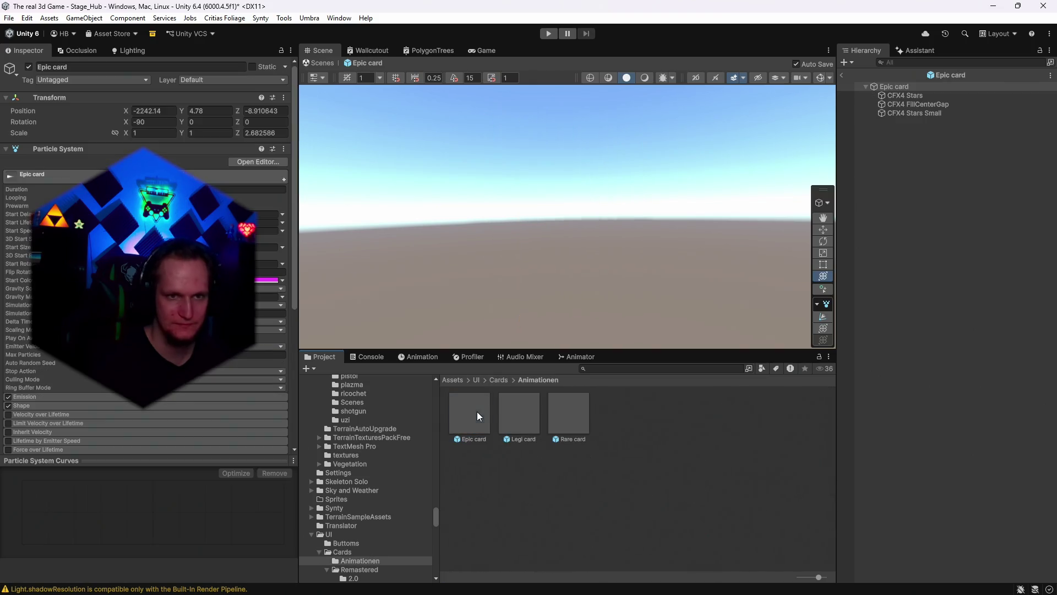
pyautogui.scroll(-2, 148, 254)
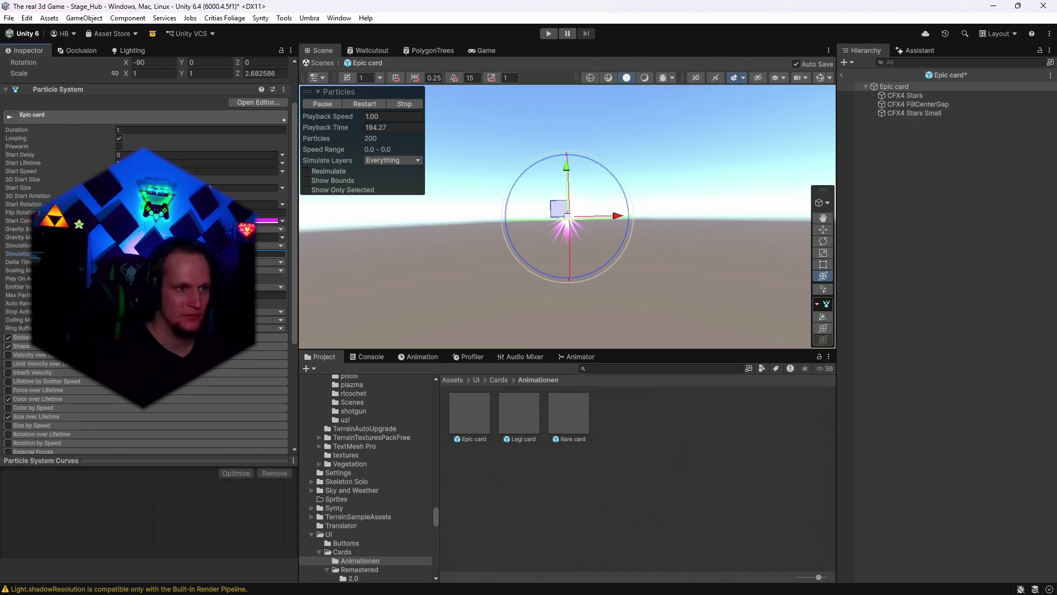
pyautogui.click(515, 419)
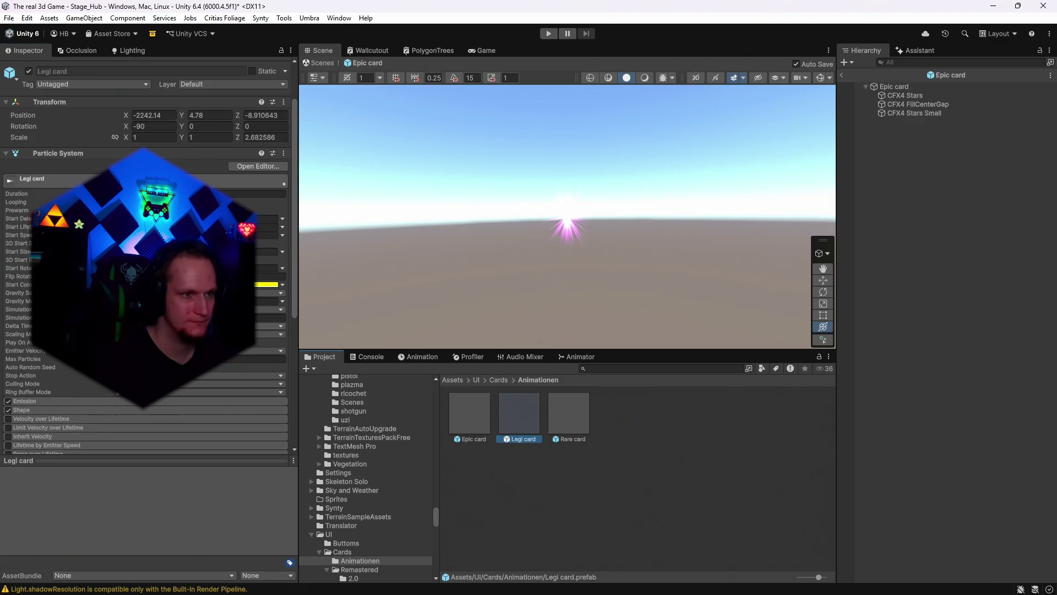
pyautogui.click(569, 422)
# - Preview the Rare, Legi and Epic card particles, then return to the Stage_Hub scene
pyautogui.doubleClick(562, 424)
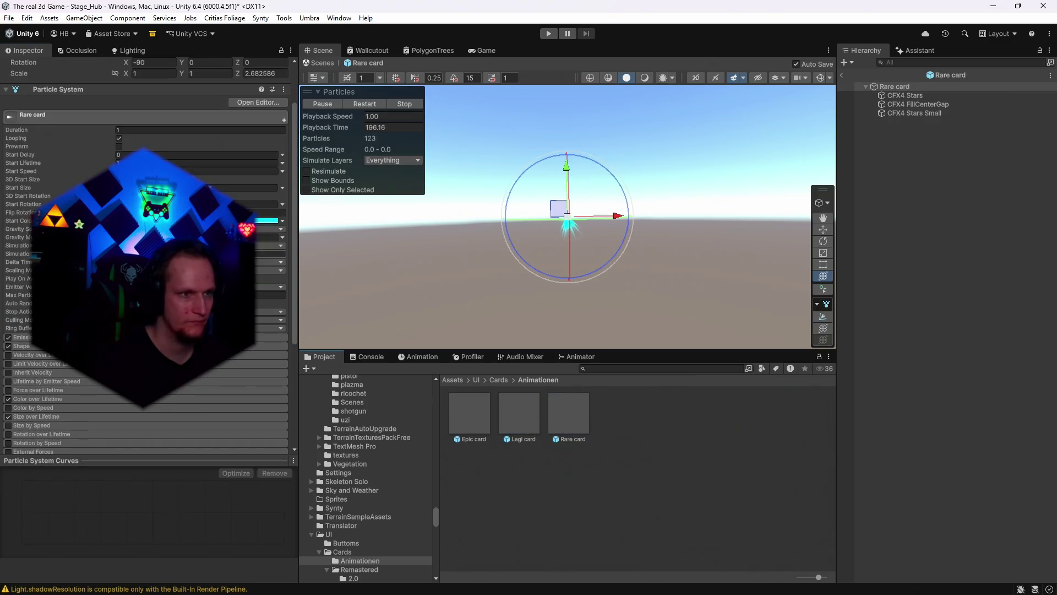
pyautogui.doubleClick(526, 421)
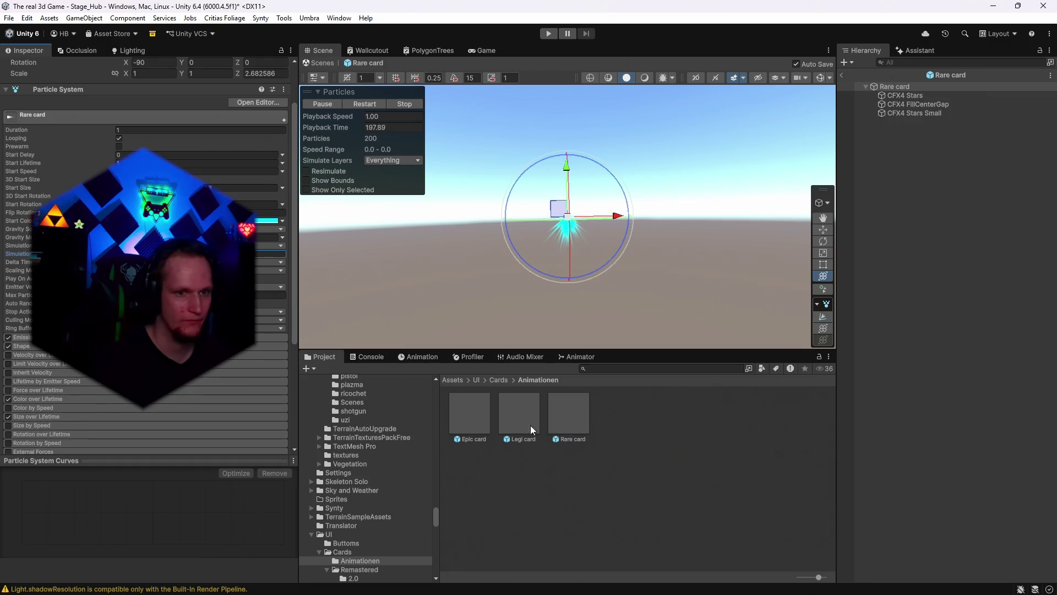
pyautogui.doubleClick(482, 422)
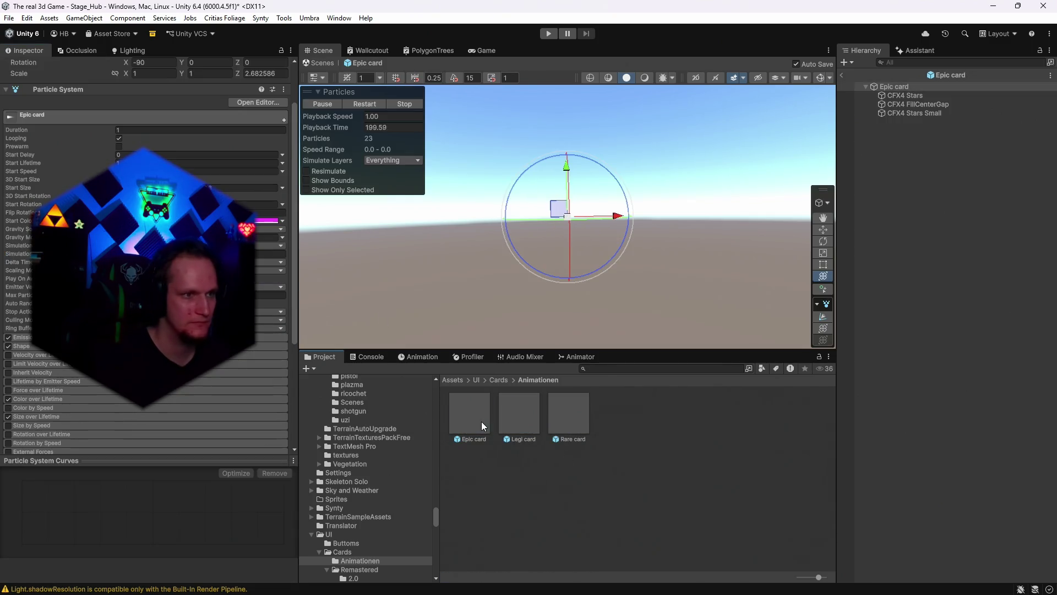
pyautogui.scroll(-3, 375, 512)
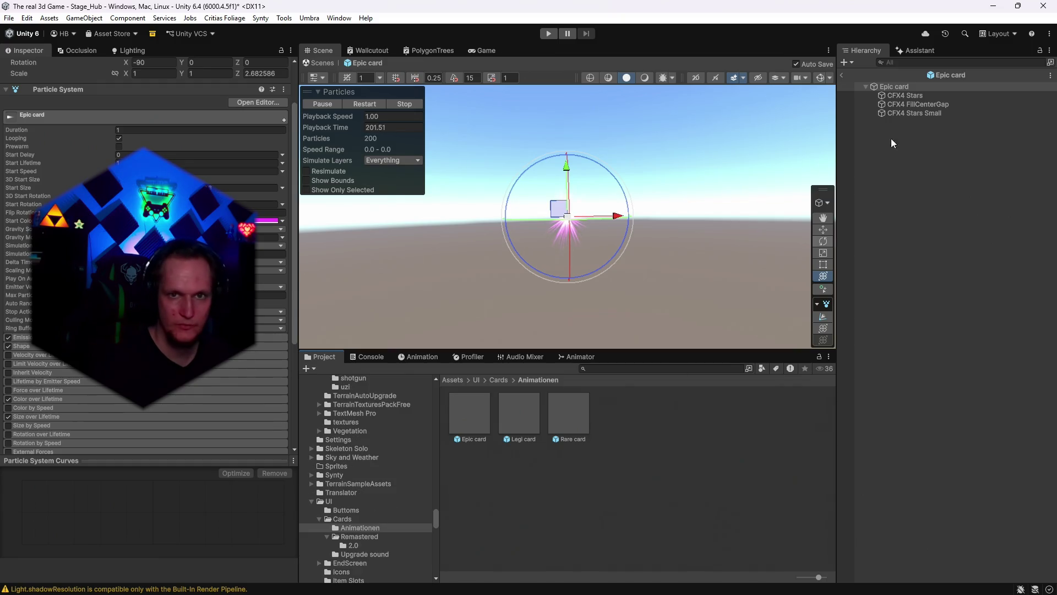
pyautogui.click(845, 76)
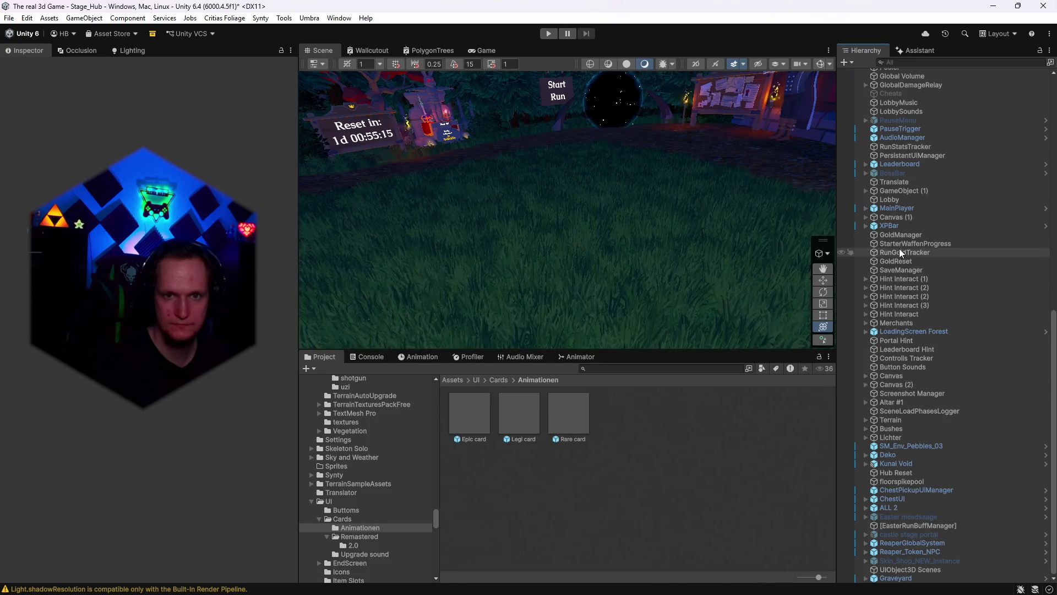
# - Select CardSpawner and set the Rare backplate's Local Scale to 15
pyautogui.scroll(3, 898, 259)
pyautogui.scroll(15, 903, 269)
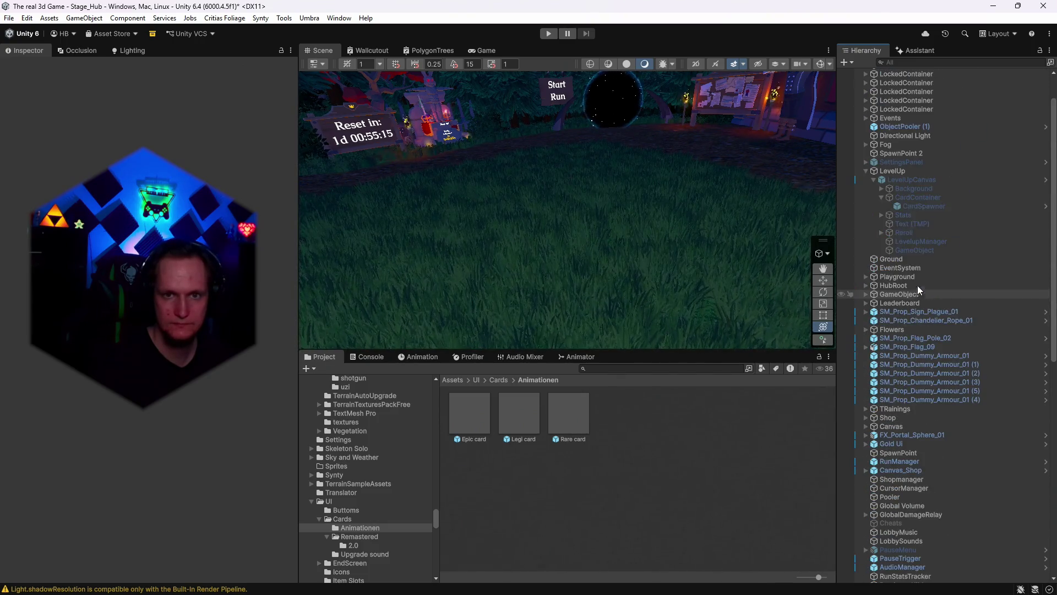
pyautogui.click(925, 206)
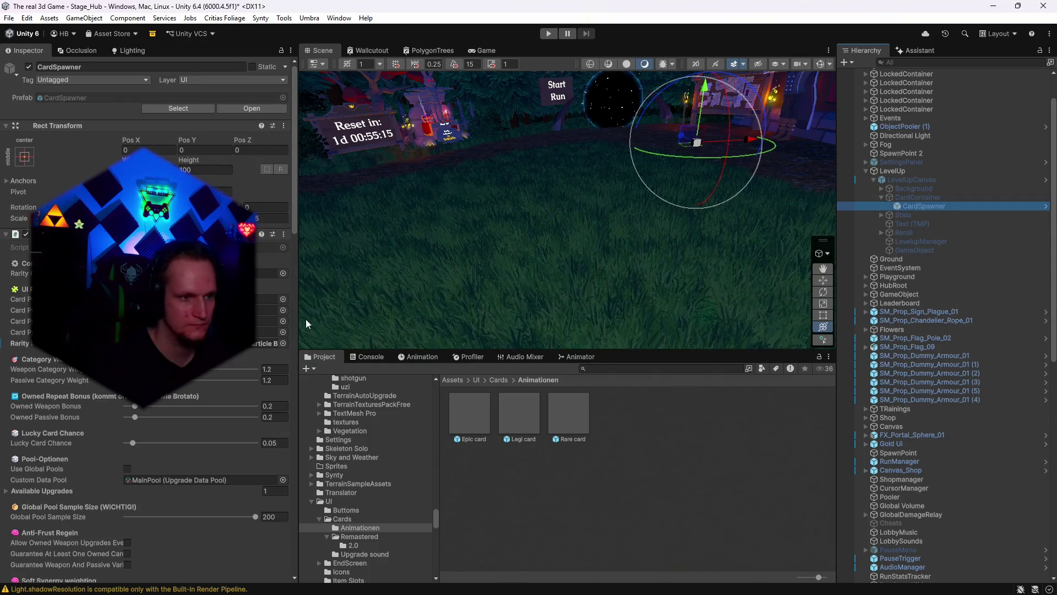
pyautogui.scroll(-2, 168, 395)
pyautogui.scroll(-15, 168, 396)
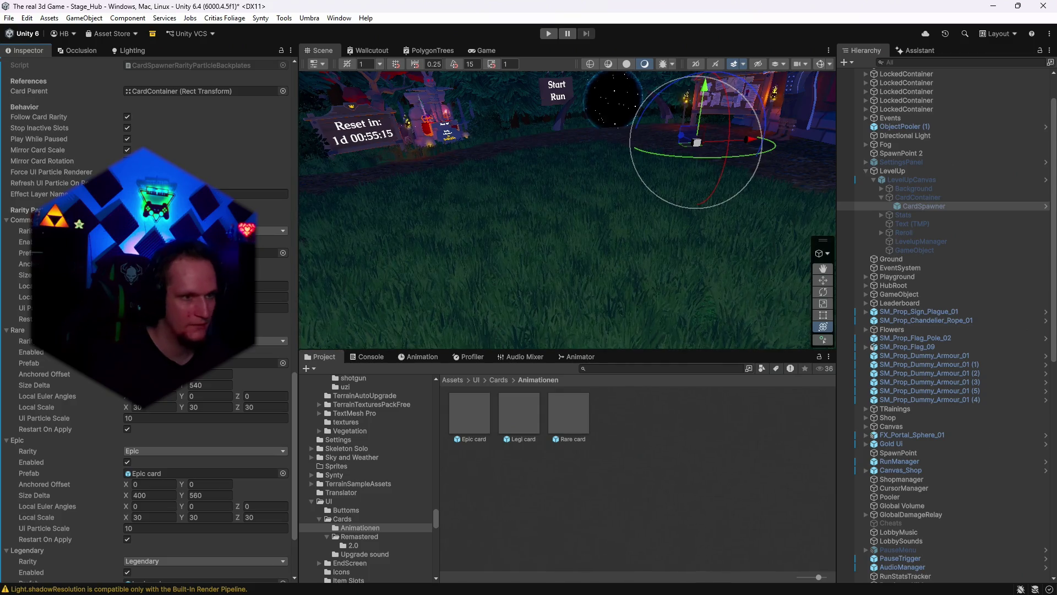
pyautogui.click(155, 407)
pyautogui.write('15')
pyautogui.click(229, 411)
pyautogui.write('15')
pyautogui.press('Tab')
# - Set the Epic backplate's Local Scale X/Y/Z to 15
pyautogui.write('15')
pyautogui.click(155, 518)
pyautogui.write('15')
pyautogui.press('Tab')
pyautogui.write('15')
pyautogui.click(255, 517)
# - Set the Legendary backplate's Local Scale X/Y/Z to 15 and start the game to test
pyautogui.write('15')
pyautogui.scroll(-3, 255, 518)
pyautogui.click(155, 525)
pyautogui.write('15')
pyautogui.press('Tab')
pyautogui.write('15')
pyautogui.click(265, 526)
pyautogui.write('15')
pyautogui.click(549, 34)
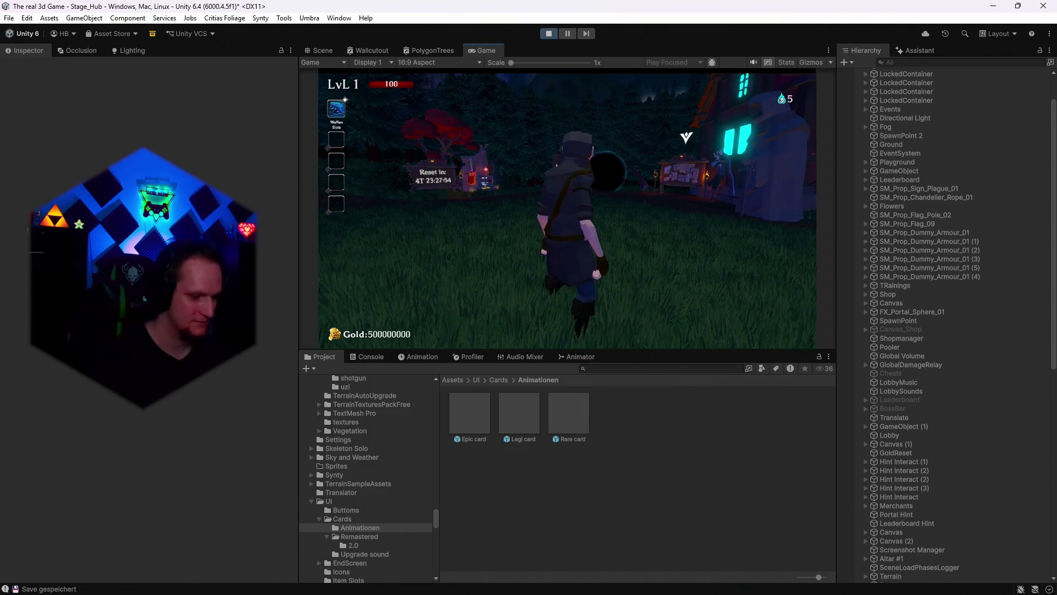
pyautogui.press('Escape')
pyautogui.click(549, 34)
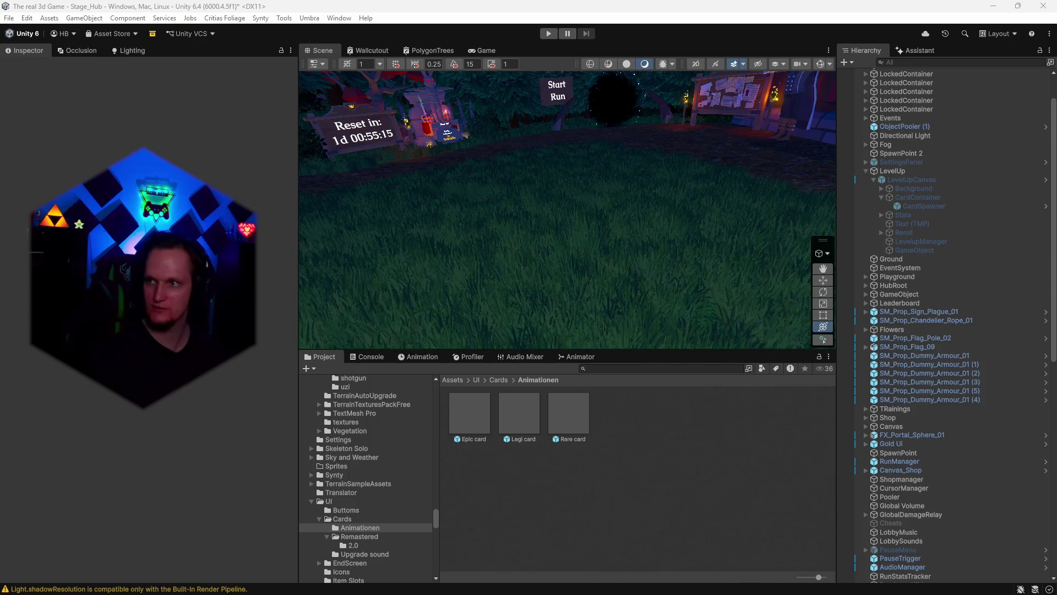
pyautogui.click(580, 507)
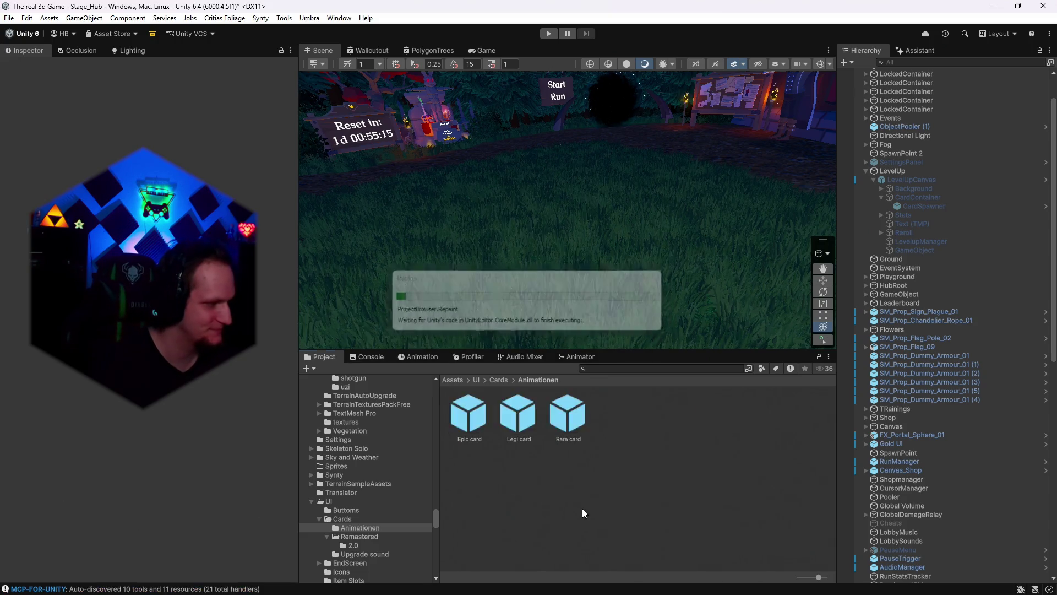
# - Start Play mode again once the scripts have recompiled
pyautogui.click(549, 34)
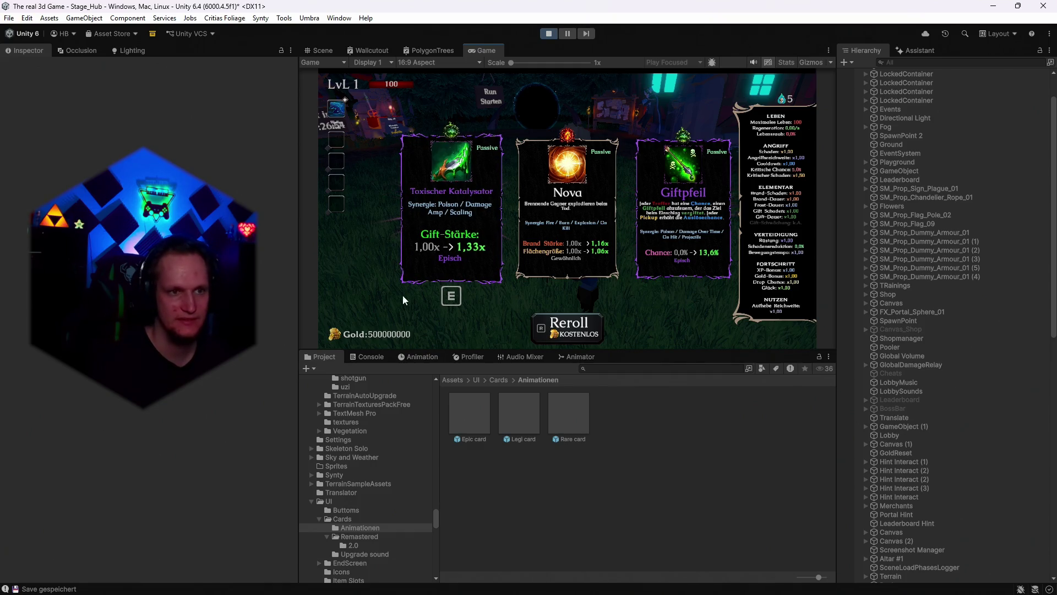
# - Reroll the upgrade cards once, then exit Play mode with Ctrl+P
pyautogui.press('r')
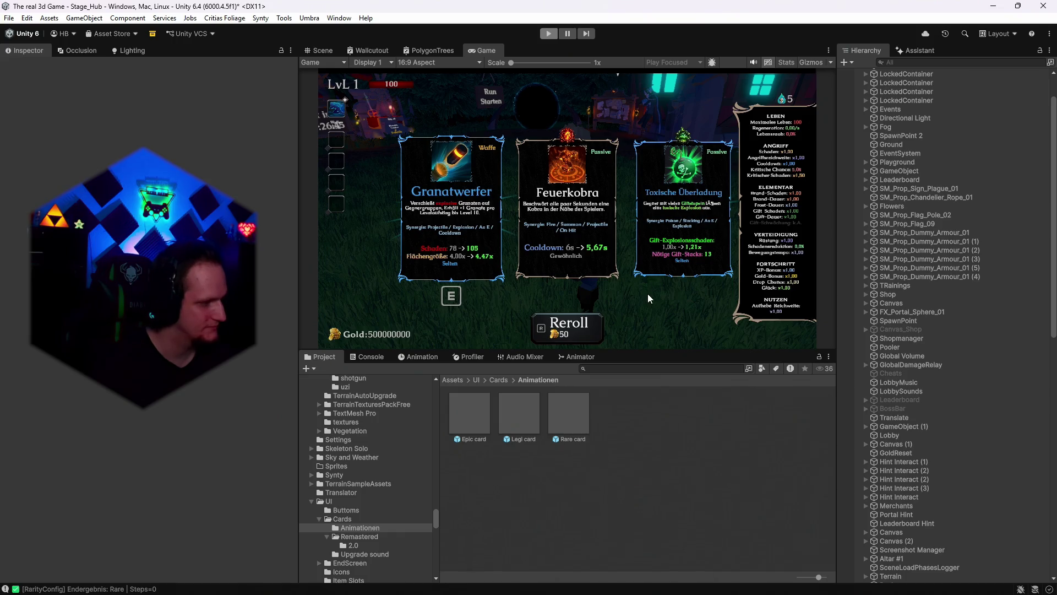
pyautogui.hotkey('ctrl', 'p')
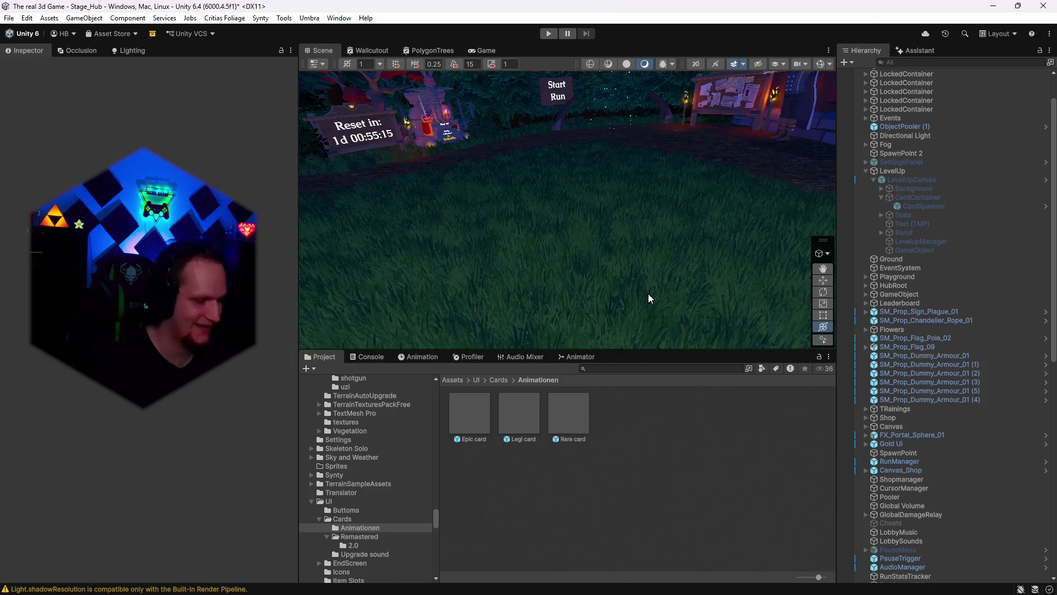
# - Select CardSpawner and set the Common backplate's Z scale to 20, then edit the Rare scale
pyautogui.click(466, 420)
pyautogui.scroll(3, 932, 330)
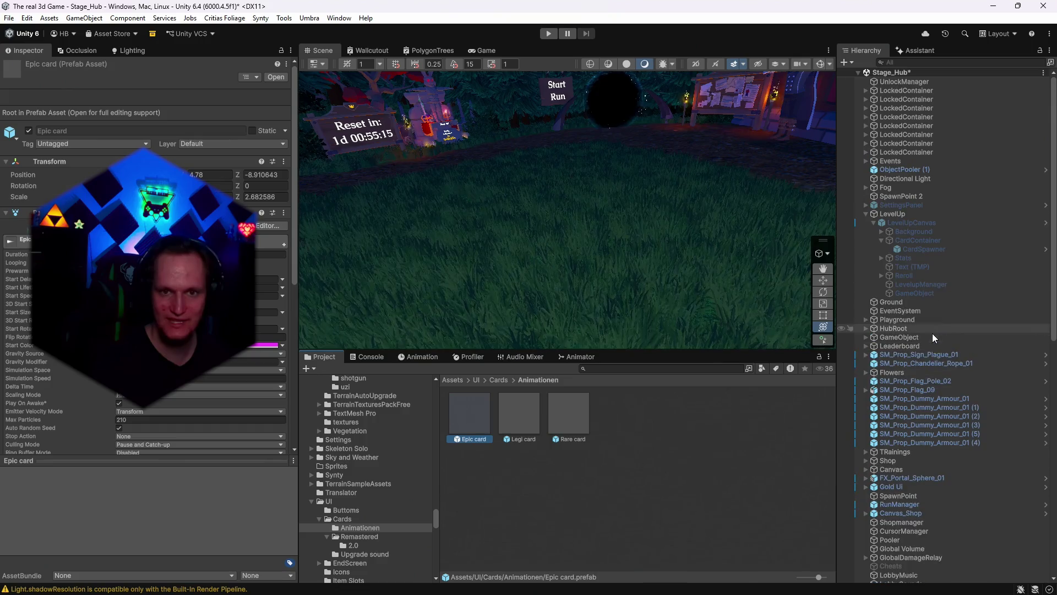
pyautogui.click(921, 248)
pyautogui.scroll(-20, 196, 381)
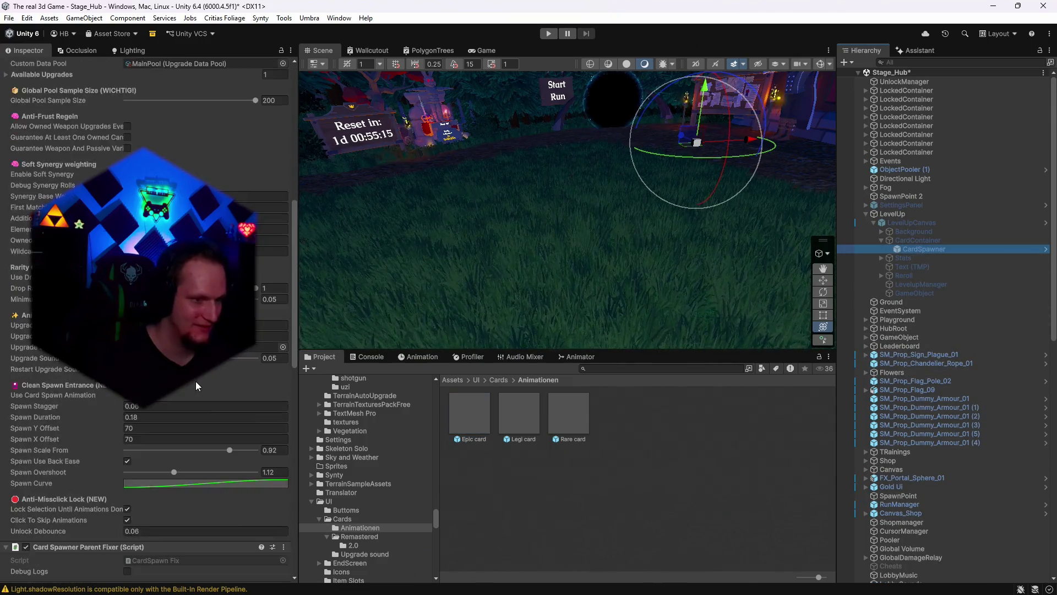
pyautogui.scroll(-5, 196, 381)
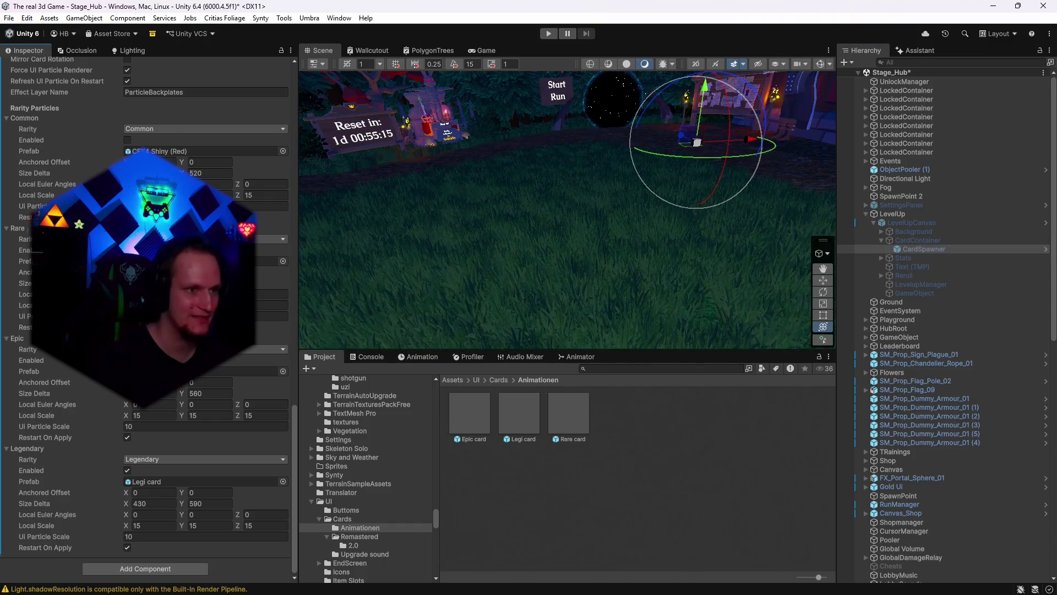
pyautogui.click(265, 195)
pyautogui.write('20')
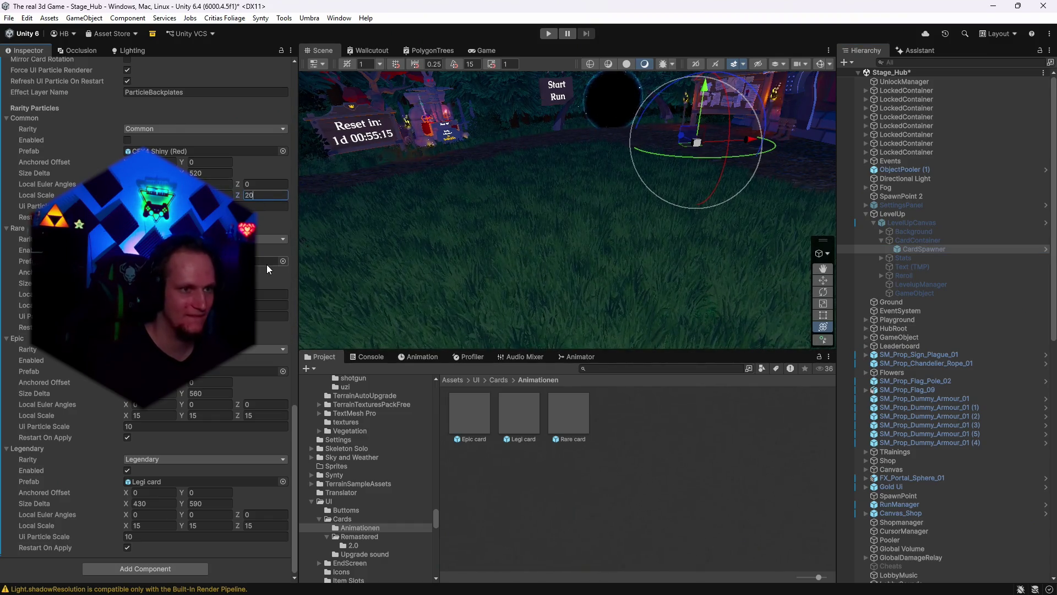
pyautogui.press('Return')
pyautogui.click(262, 304)
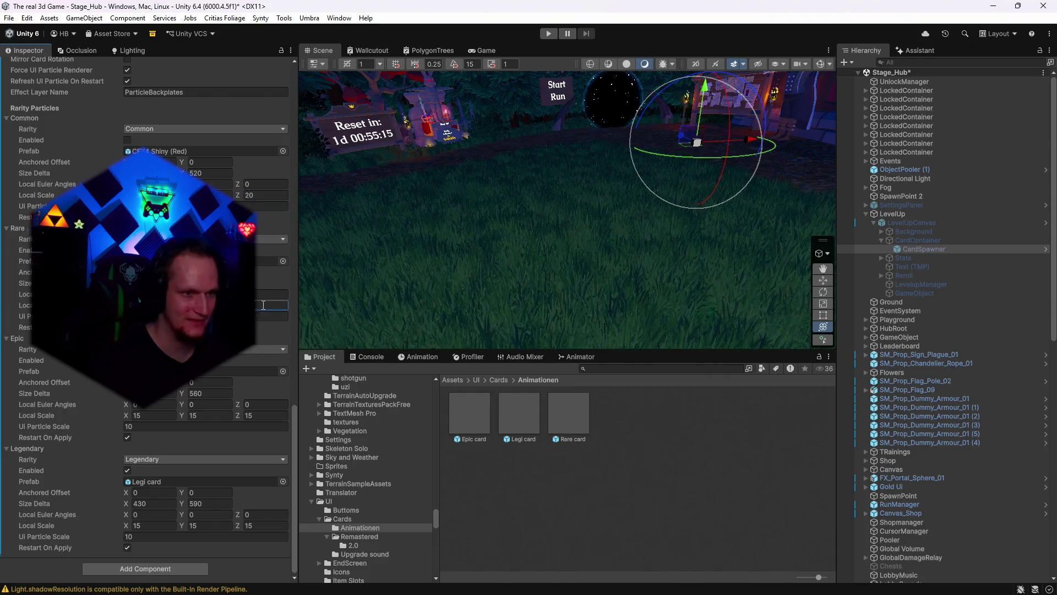
# - Set the Epic backplate's Local Scale X/Y/Z to 20
pyautogui.click(153, 416)
pyautogui.write('20')
pyautogui.press('Tab')
pyautogui.write('20')
pyautogui.press('Tab')
pyautogui.write('20')
# - Set the Legendary backplate's Local Scale X/Y/Z to 20
pyautogui.click(153, 526)
pyautogui.write('20')
pyautogui.press('Tab')
pyautogui.write('20')
pyautogui.press('Tab')
pyautogui.write('20')
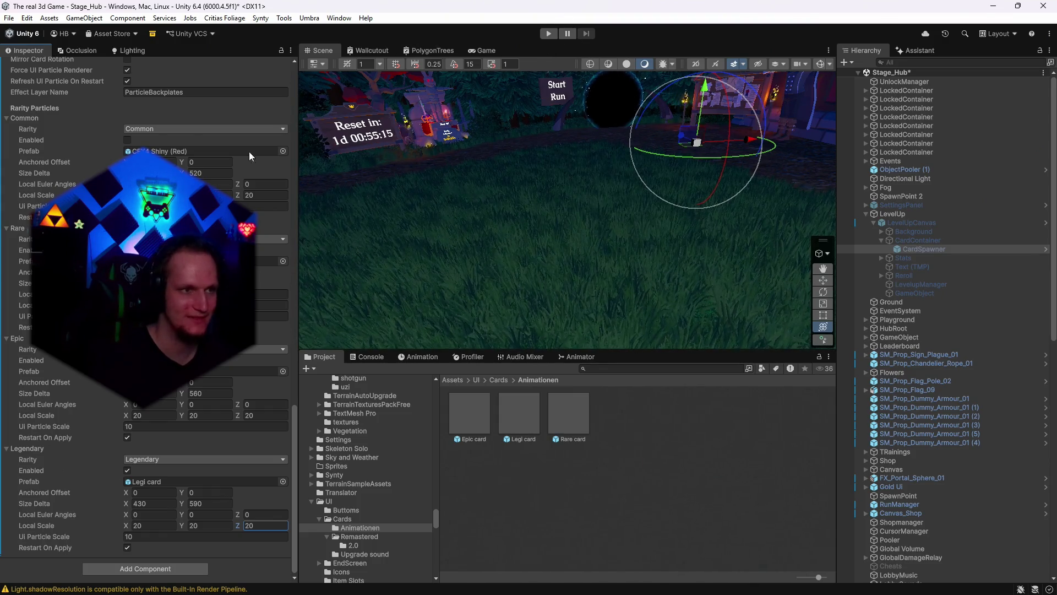
pyautogui.scroll(3, 296, 130)
pyautogui.scroll(-3, 166, 308)
# - Save the project with File > Save Project, then start the game and open the pause menu
pyautogui.click(9, 17)
pyautogui.click(7, 19)
pyautogui.click(9, 18)
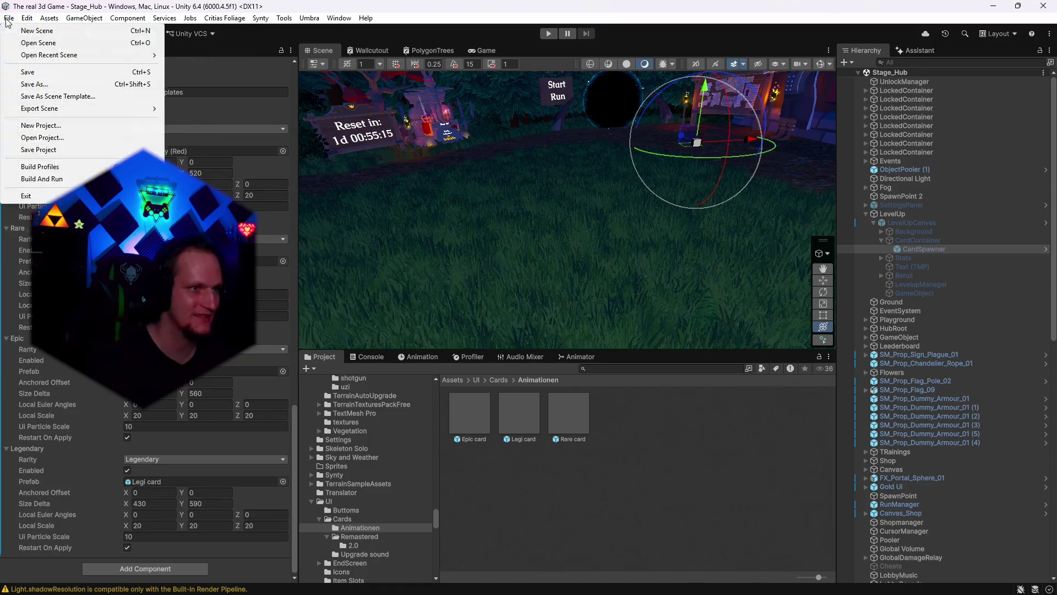
pyautogui.click(23, 148)
pyautogui.click(545, 32)
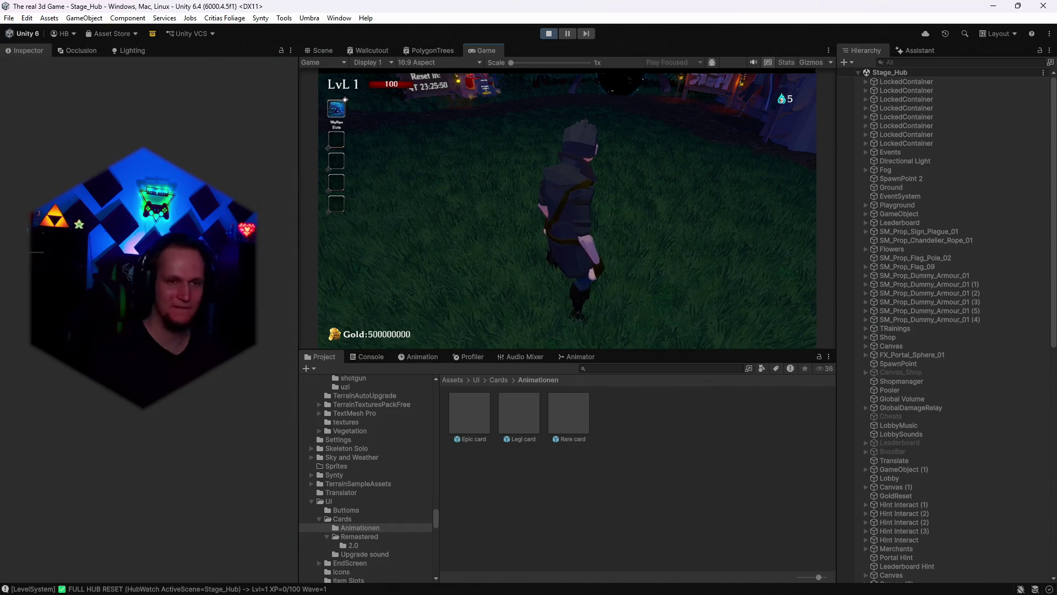
pyautogui.press('Escape')
# - Stop and restart Play mode to reach the three-card level-up screen
pyautogui.click(547, 37)
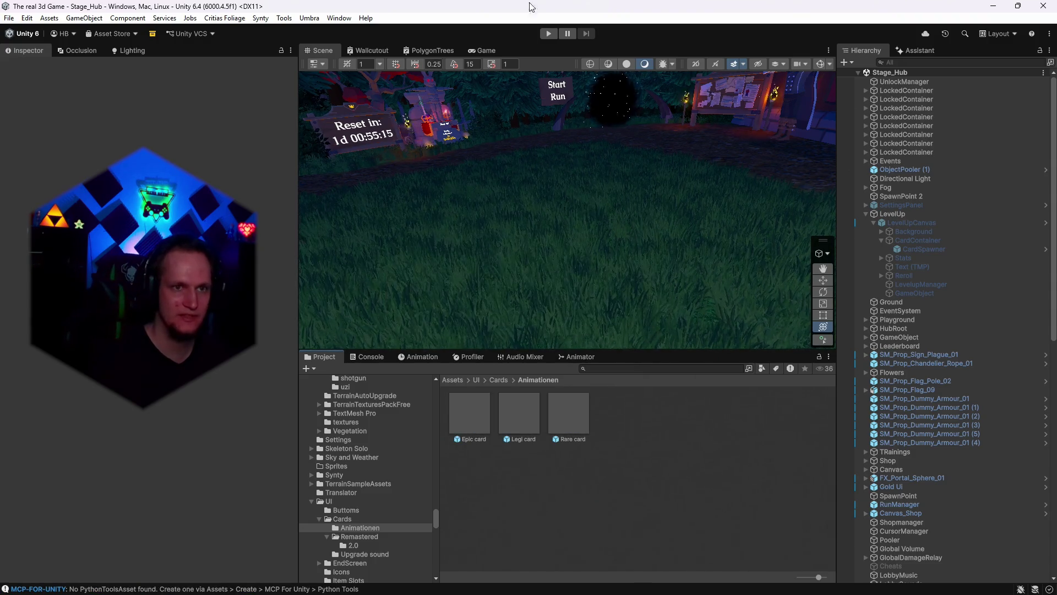
pyautogui.click(548, 33)
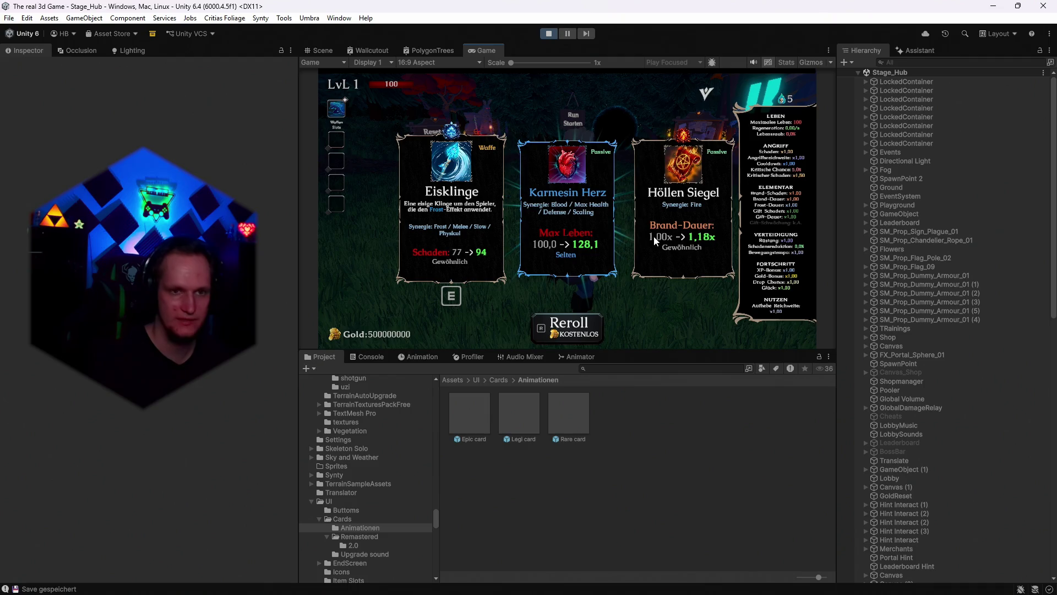
# - Reroll and pick upgrade cards repeatedly until Komposter, Gefrorenes Herz and Giftspur are offered
pyautogui.press('r')
pyautogui.press('r')
pyautogui.click(589, 222)
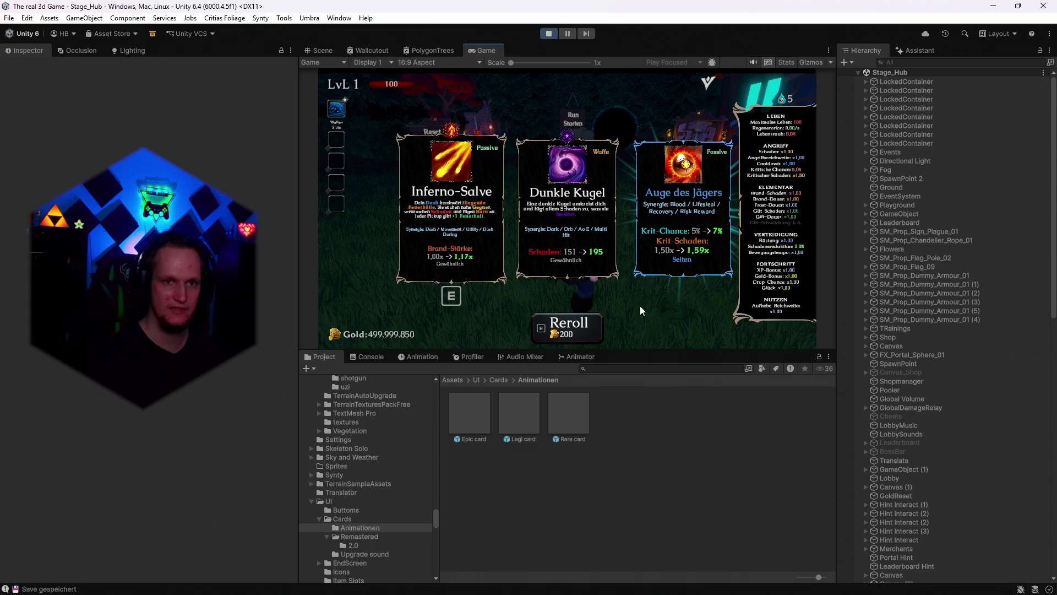
pyautogui.press('r')
pyautogui.press('r')
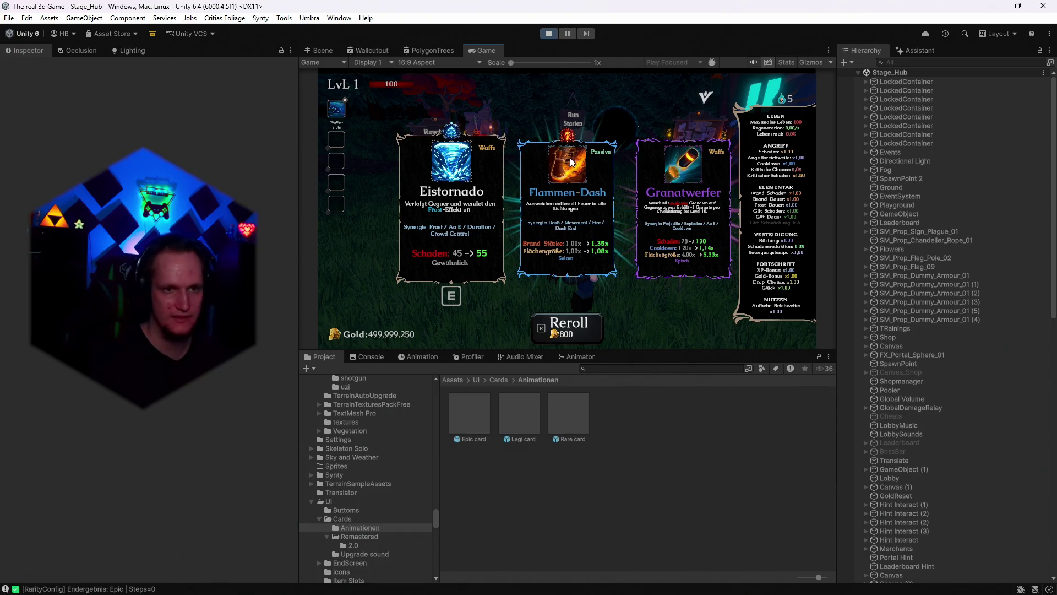
pyautogui.click(602, 201)
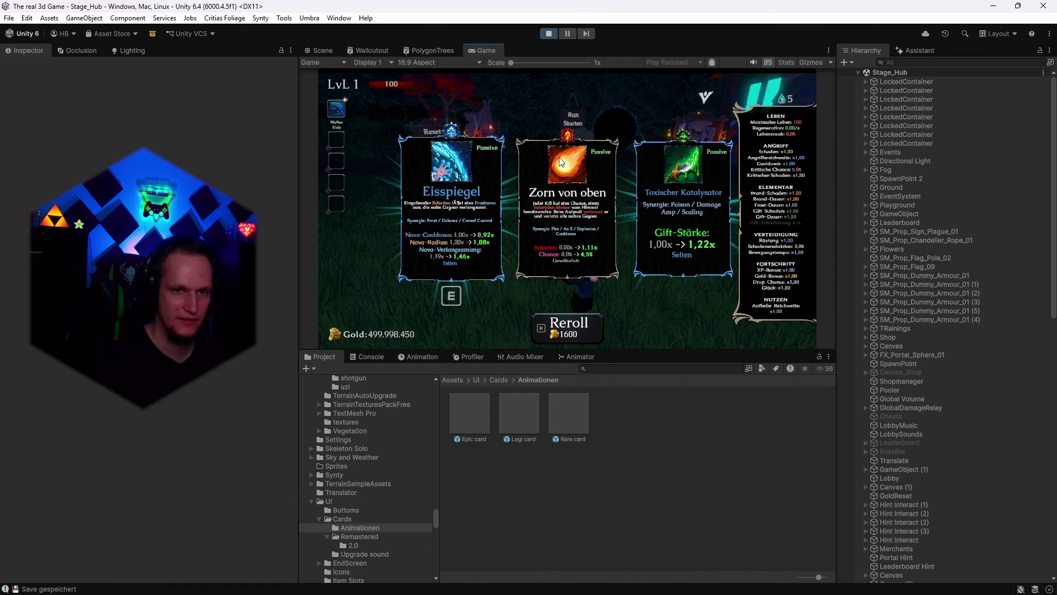
pyautogui.press('r')
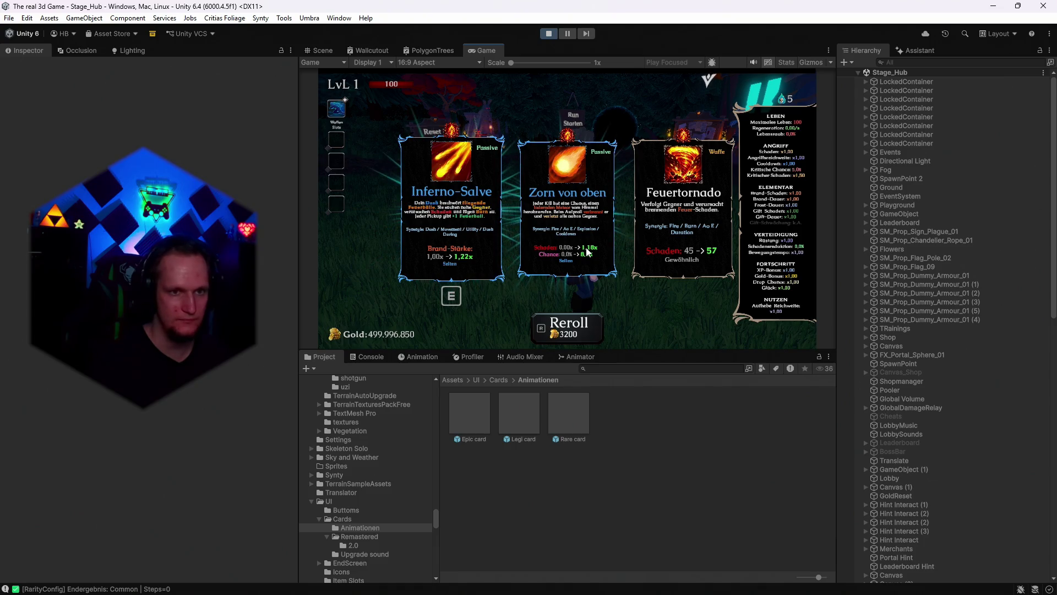
pyautogui.press('r')
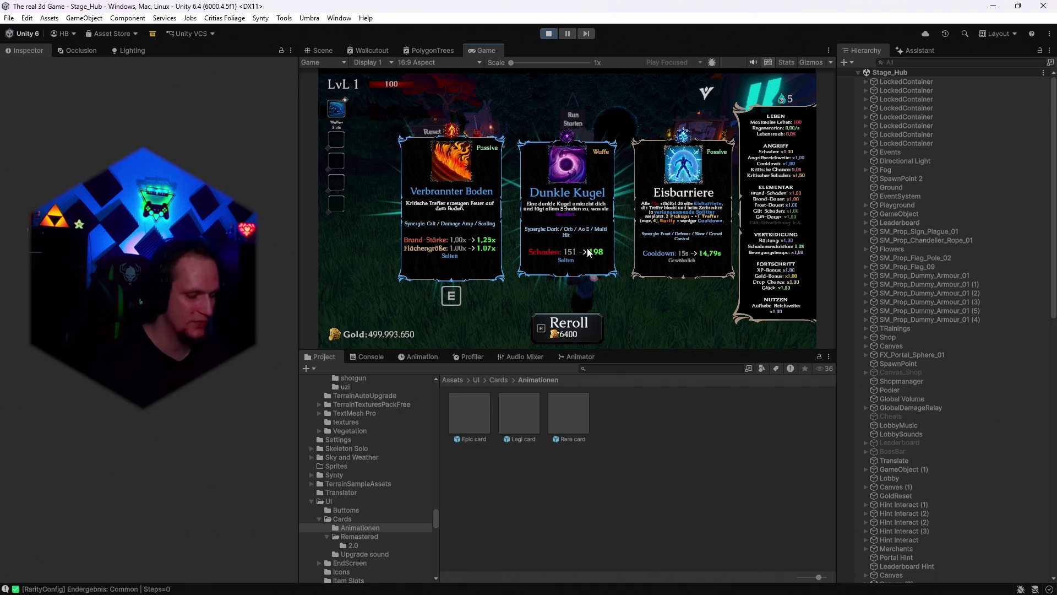
pyautogui.press('r')
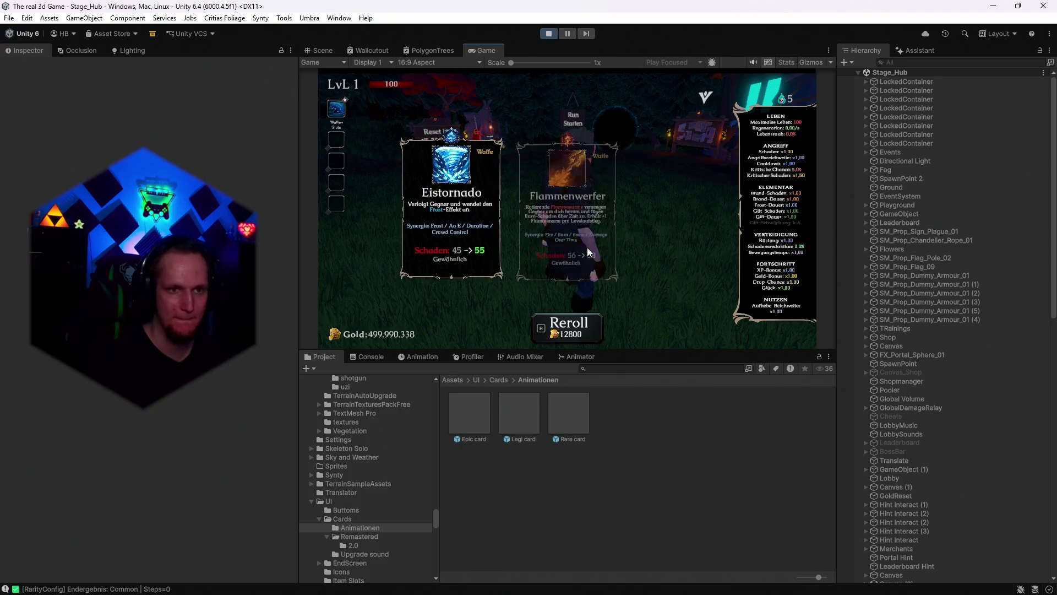
pyautogui.press('r')
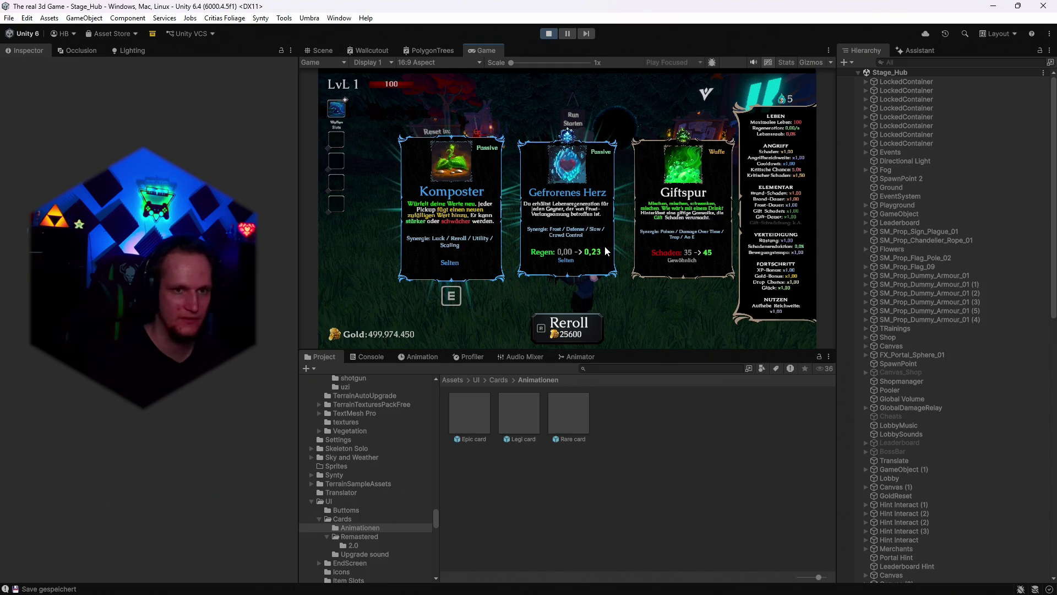
# - Maximize the Game view, reroll the upgrade cards eight times until the cost reaches 419430400 gold, then stop play
pyautogui.doubleClick(480, 50)
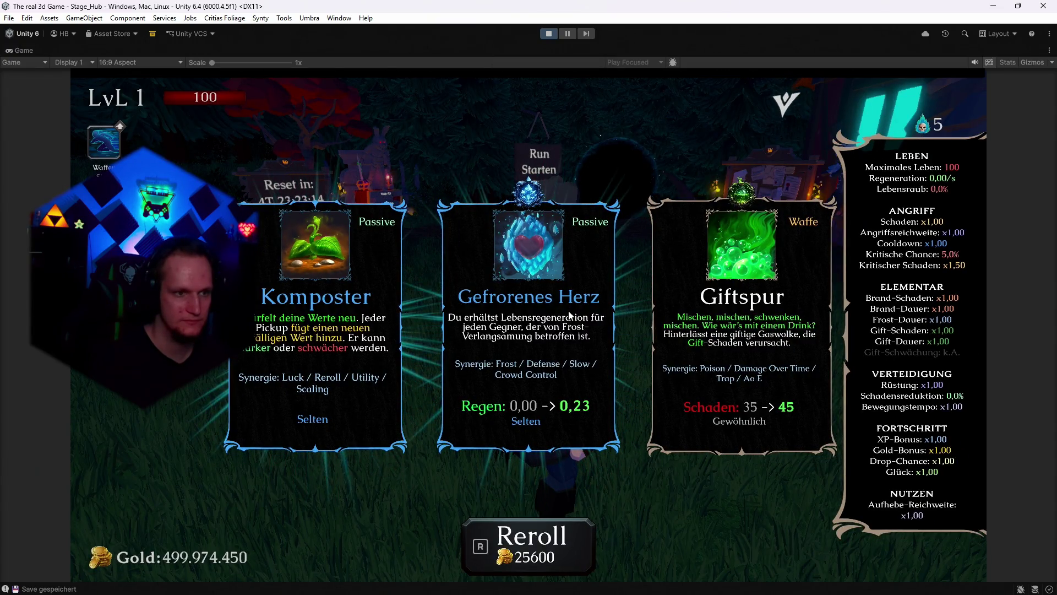
pyautogui.press('r')
pyautogui.press('r')
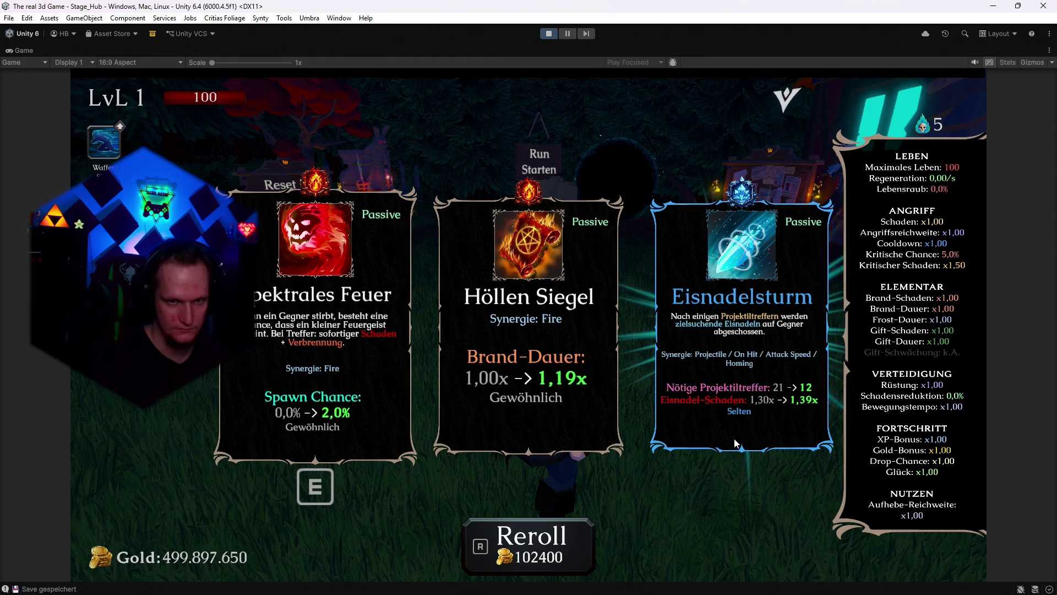
pyautogui.press('r')
pyautogui.press('r')
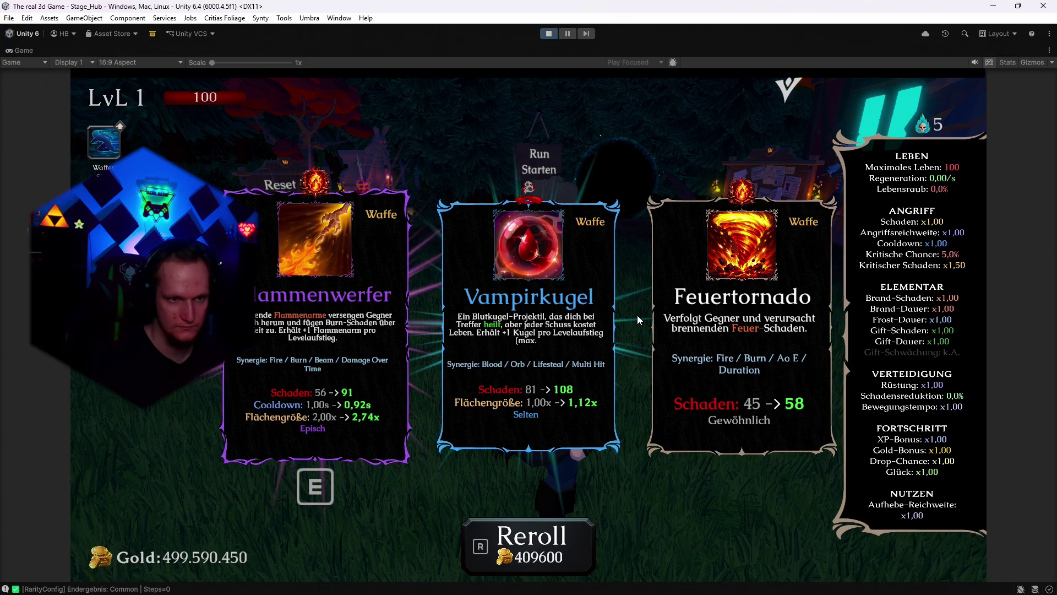
pyautogui.press('r')
pyautogui.press('r')
pyautogui.press('r')
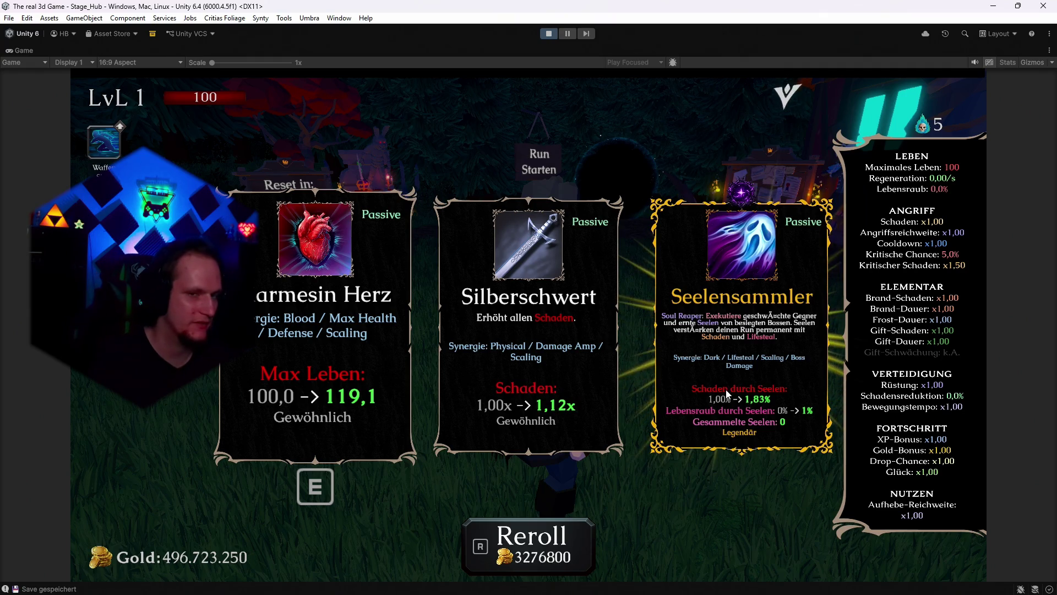
pyautogui.press('r')
pyautogui.press('r')
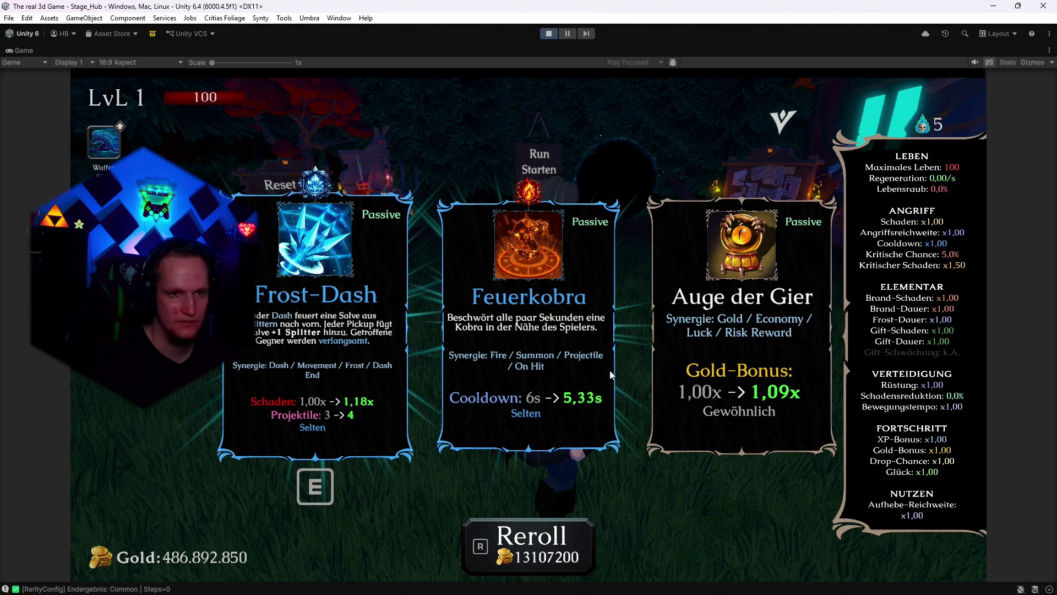
pyautogui.press('r')
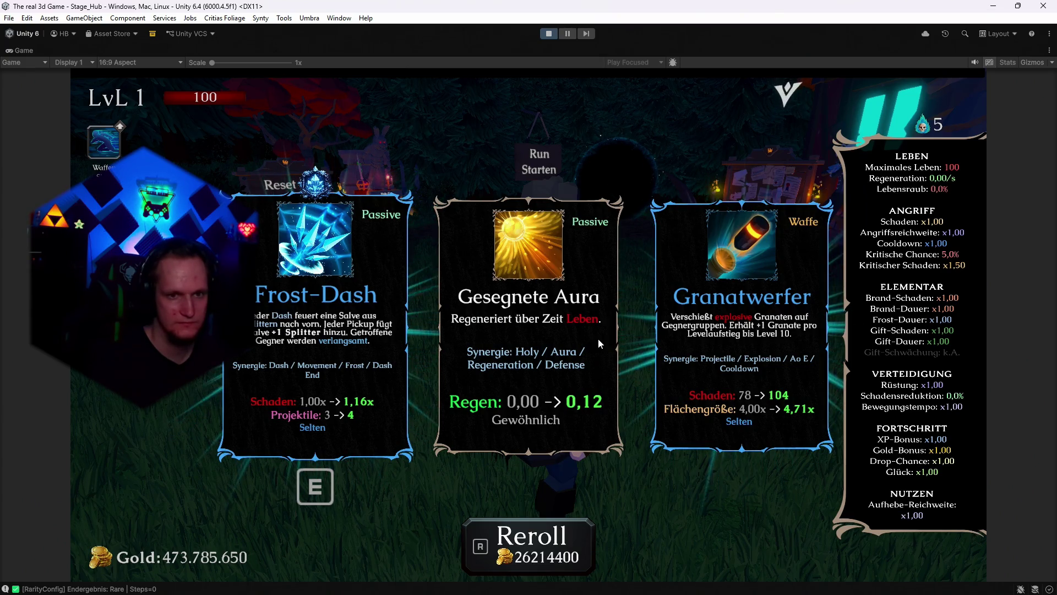
pyautogui.press('r')
pyautogui.press('r')
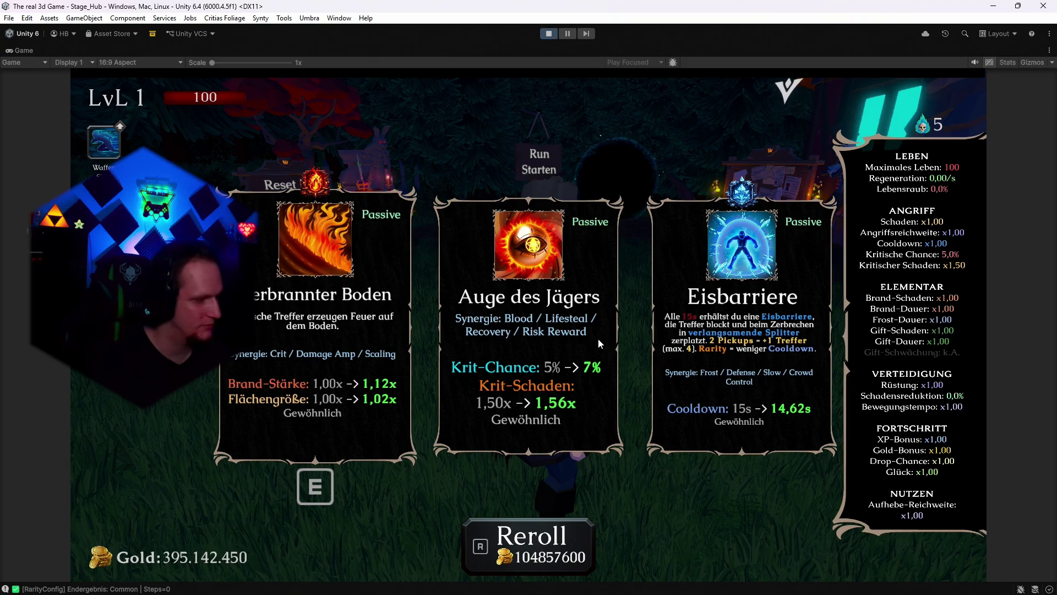
pyautogui.press('r')
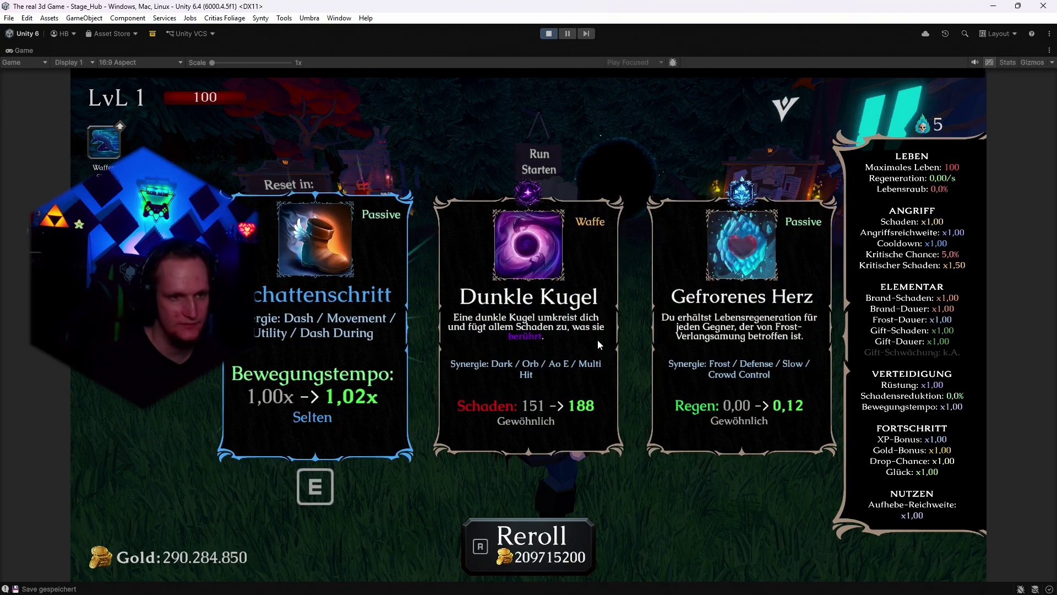
pyautogui.press('r')
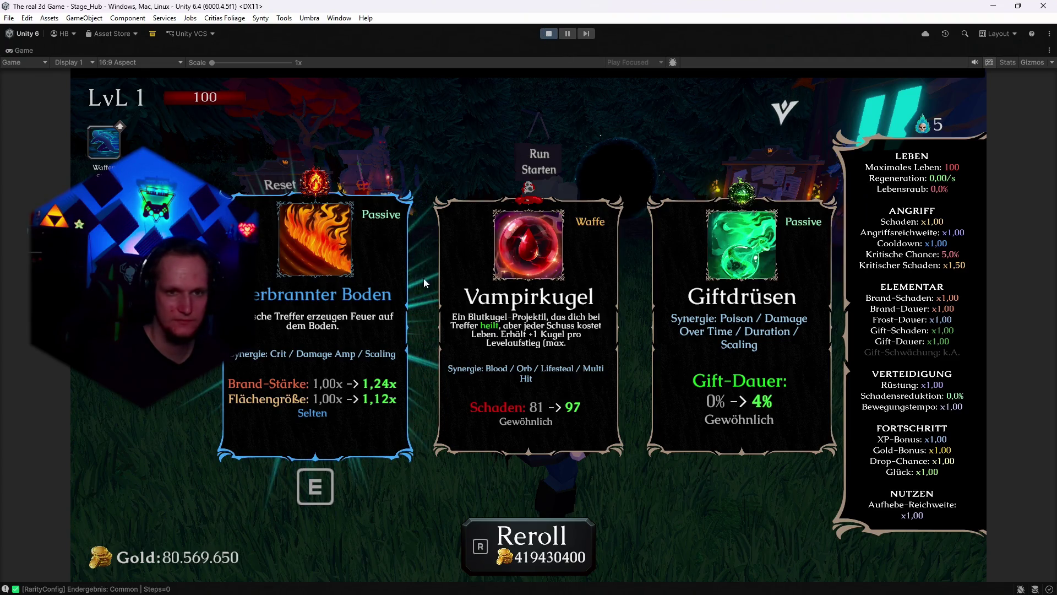
pyautogui.click(548, 34)
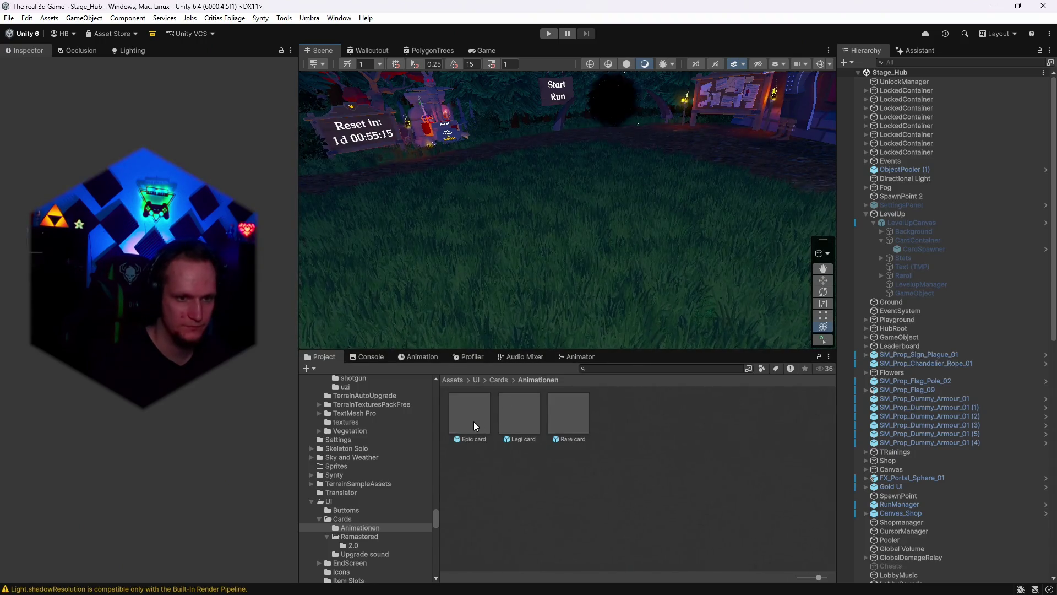
pyautogui.scroll(-15, 947, 537)
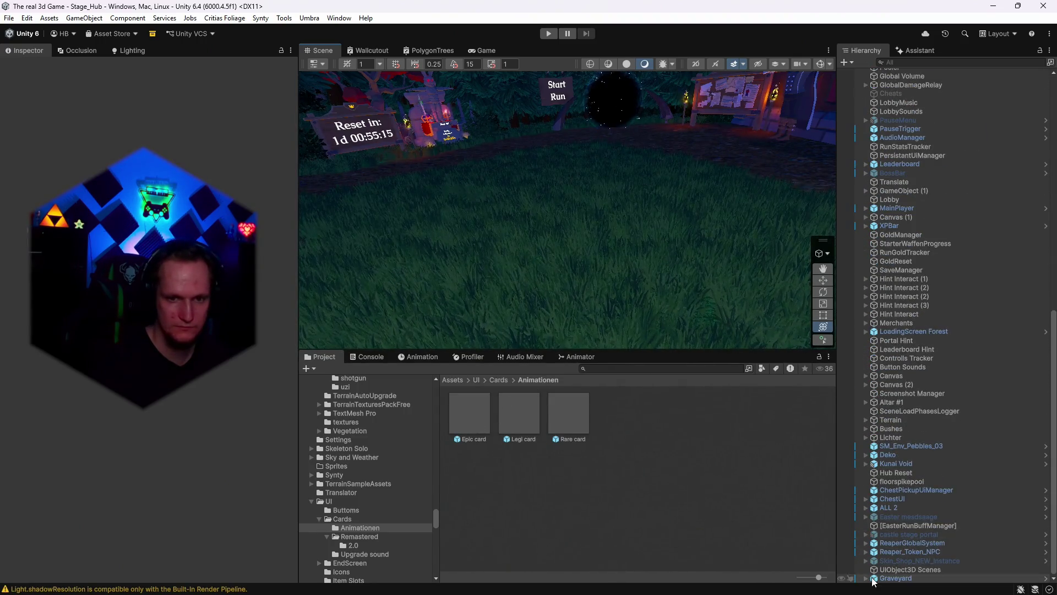
pyautogui.click(358, 537)
pyautogui.click(355, 544)
pyautogui.click(357, 536)
pyautogui.click(373, 529)
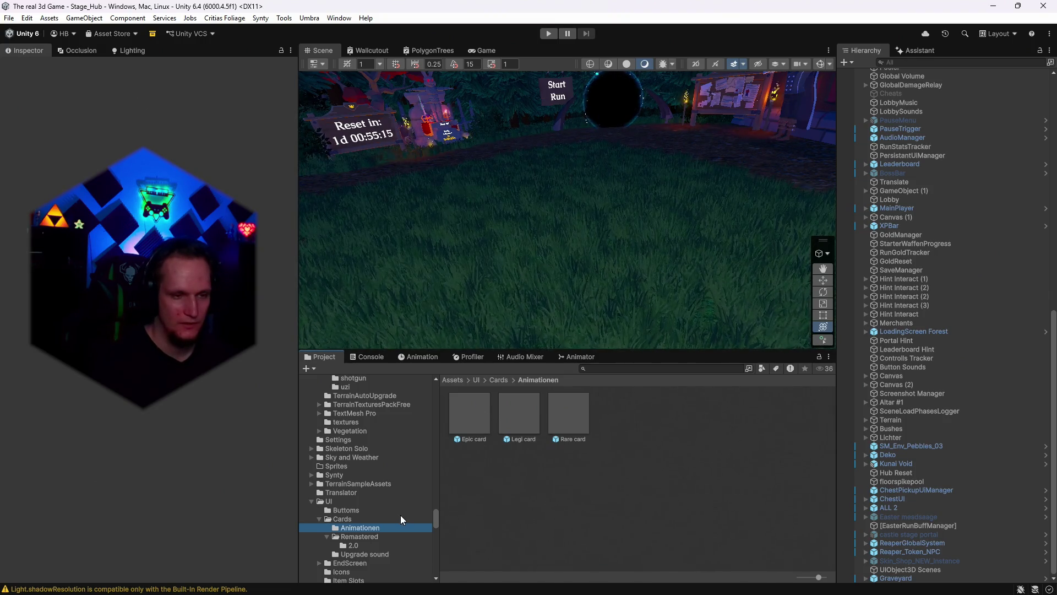
pyautogui.scroll(3, 401, 515)
pyautogui.scroll(10, 400, 517)
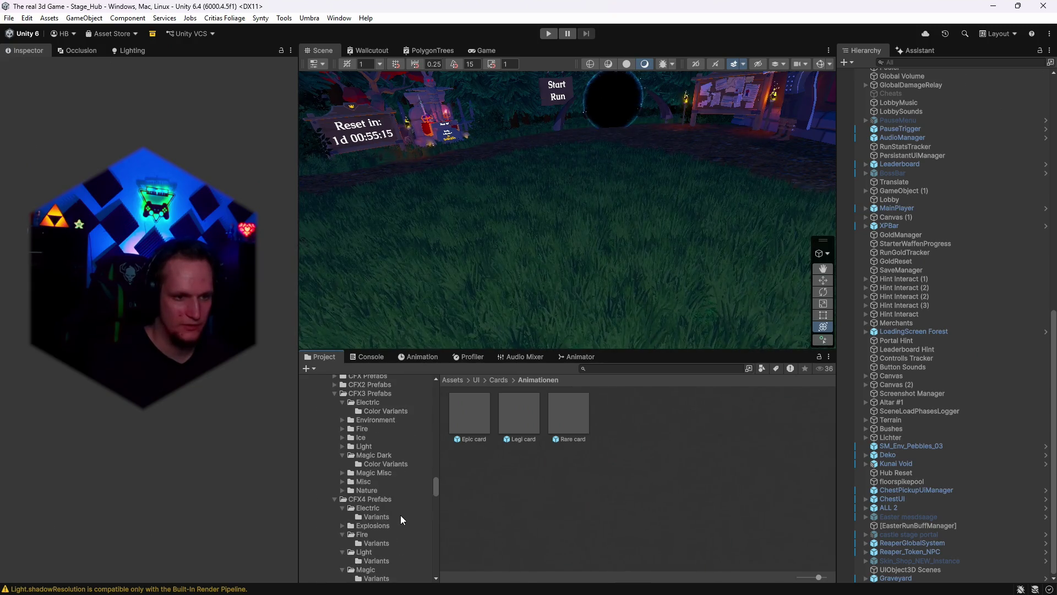
pyautogui.scroll(15, 400, 515)
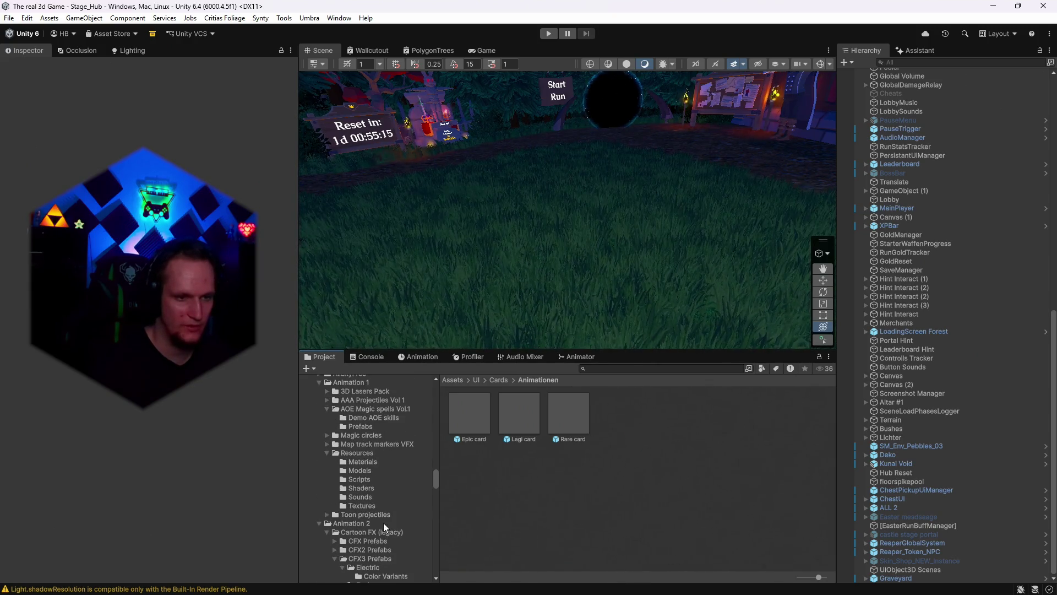
pyautogui.scroll(-9, 398, 524)
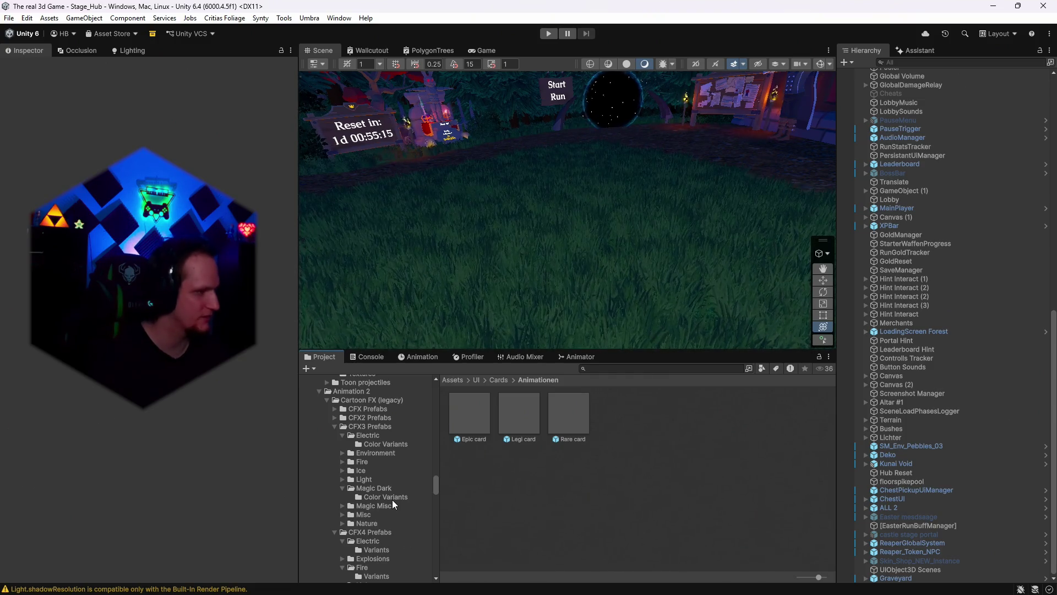
pyautogui.scroll(-3, 393, 528)
pyautogui.scroll(-15, 391, 502)
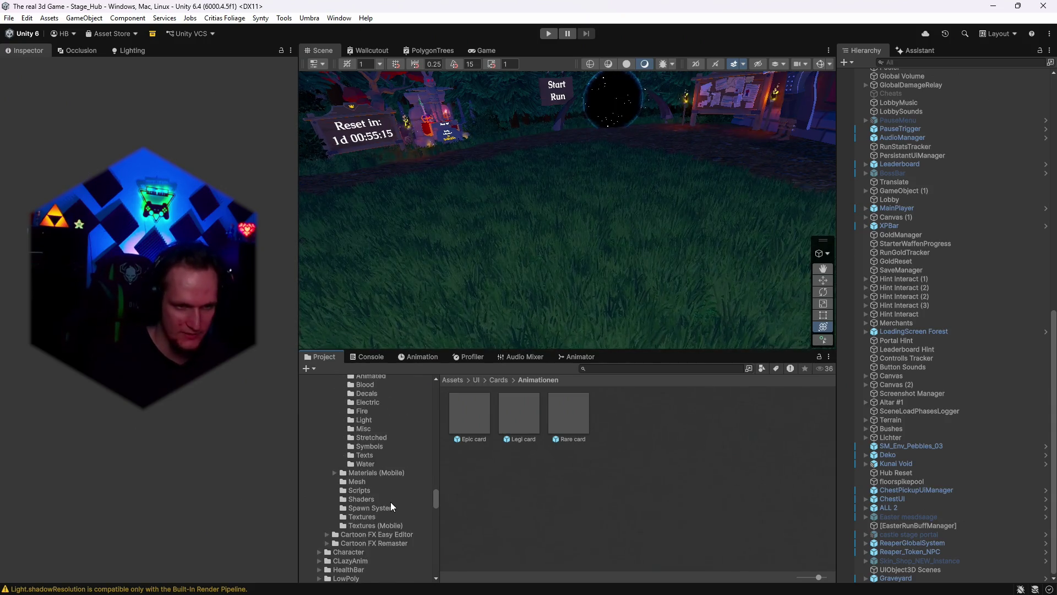
pyautogui.scroll(6, 388, 500)
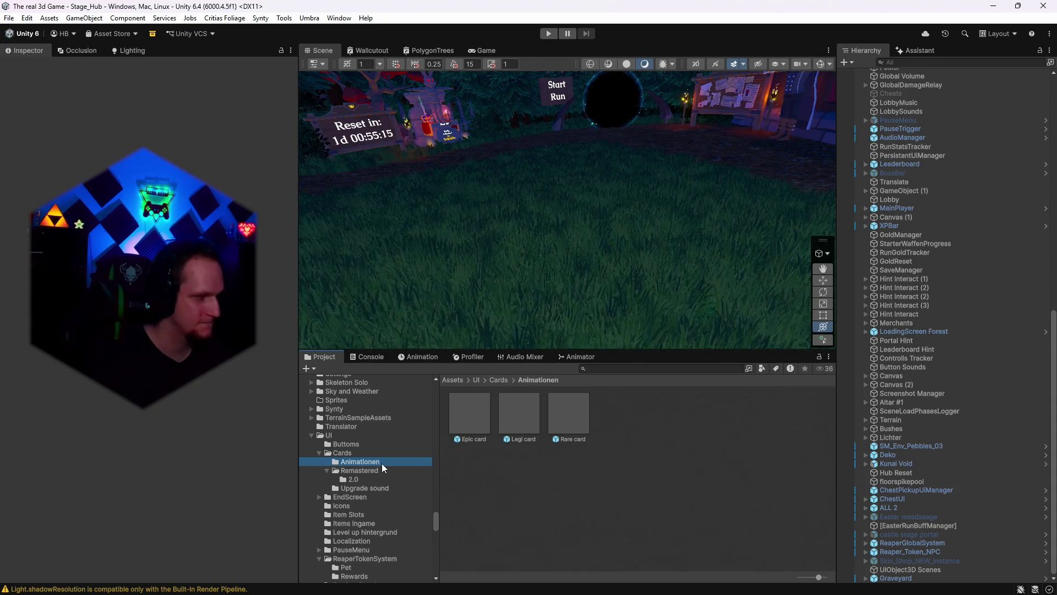
# - Browse the Remastered and 2.0 card folders, then show everything in the Cards folder
pyautogui.click(358, 470)
pyautogui.click(354, 481)
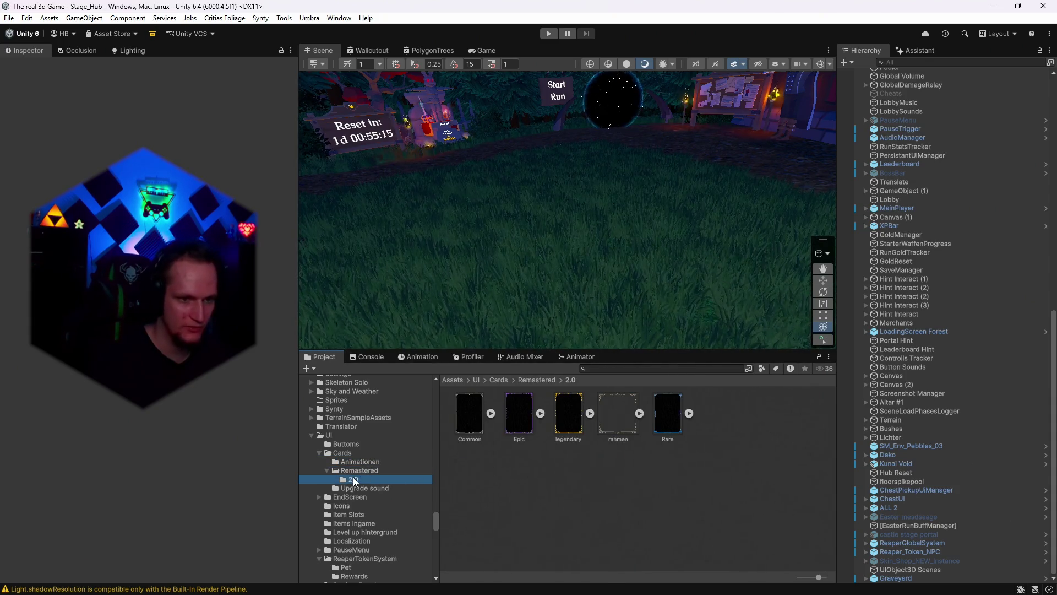
pyautogui.click(358, 470)
pyautogui.click(353, 462)
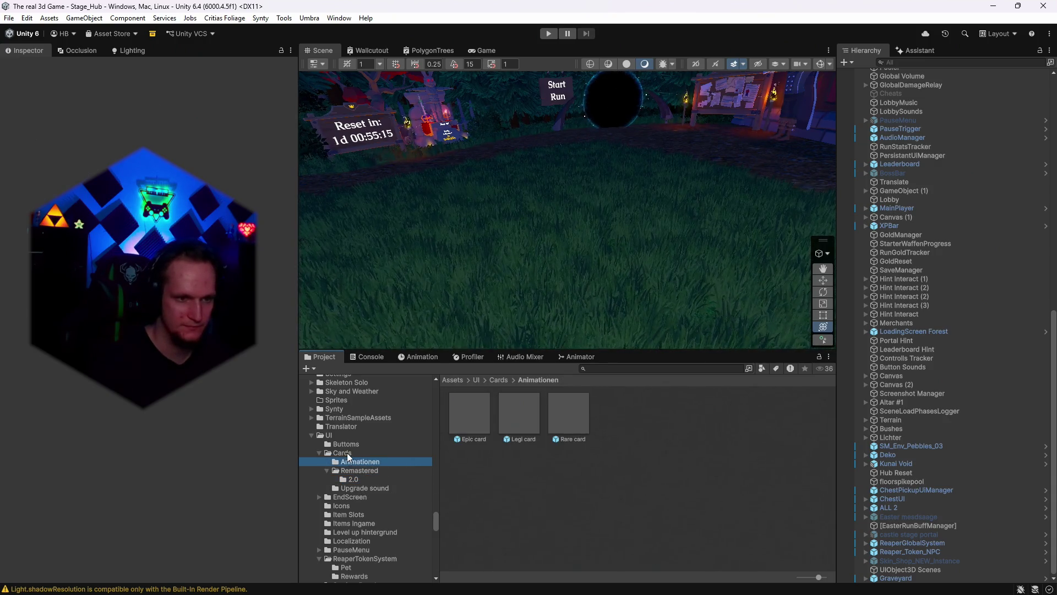
pyautogui.click(353, 452)
# - Scroll through the Cards assets and open the Upgrade aniamtion 1 particle prefab
pyautogui.scroll(-5, 587, 489)
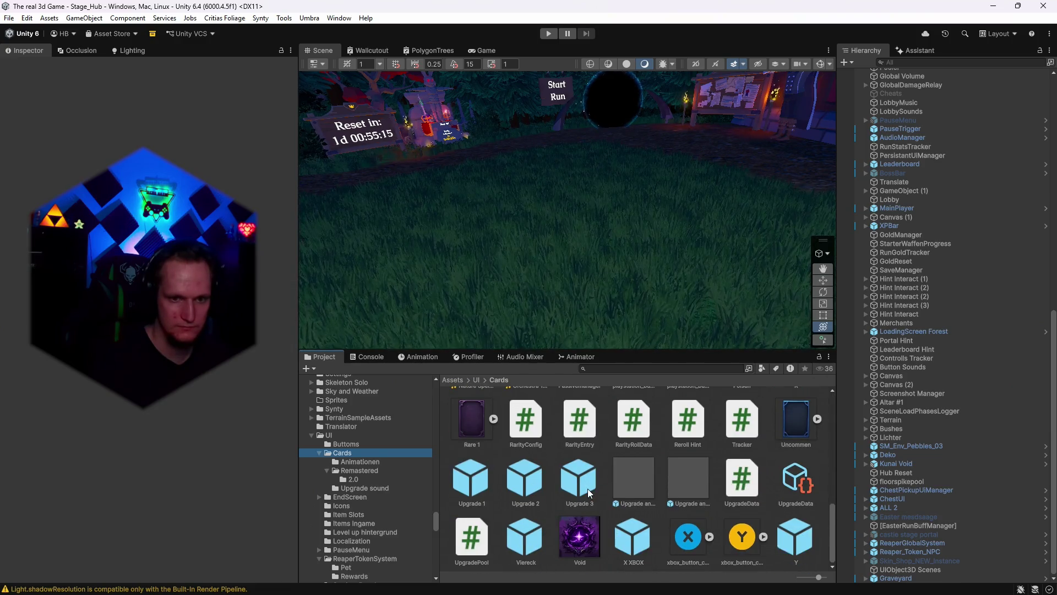
pyautogui.scroll(5, 588, 489)
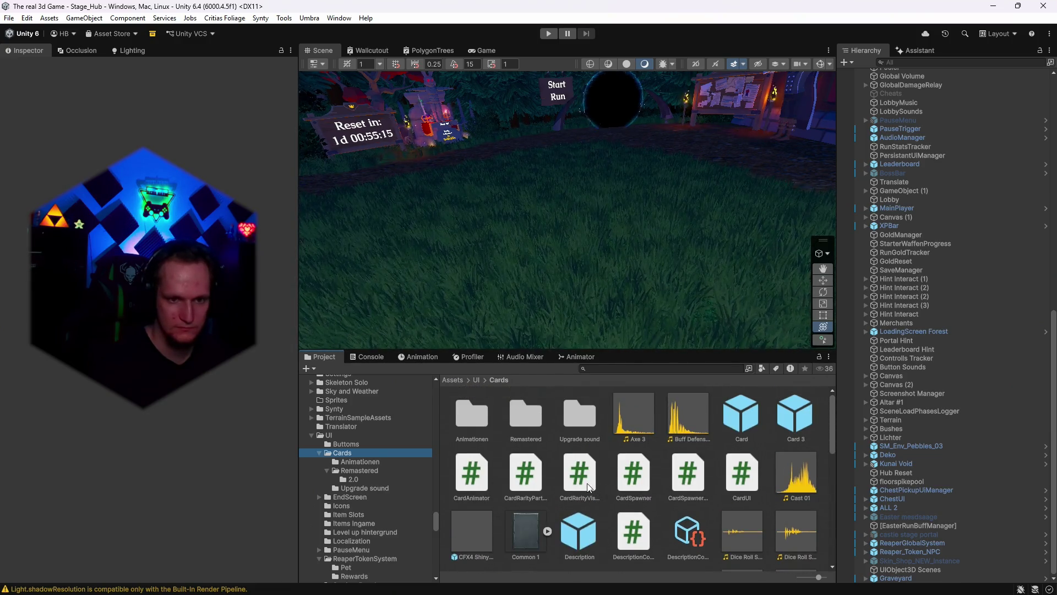
pyautogui.scroll(-7, 589, 488)
pyautogui.scroll(-2, 590, 487)
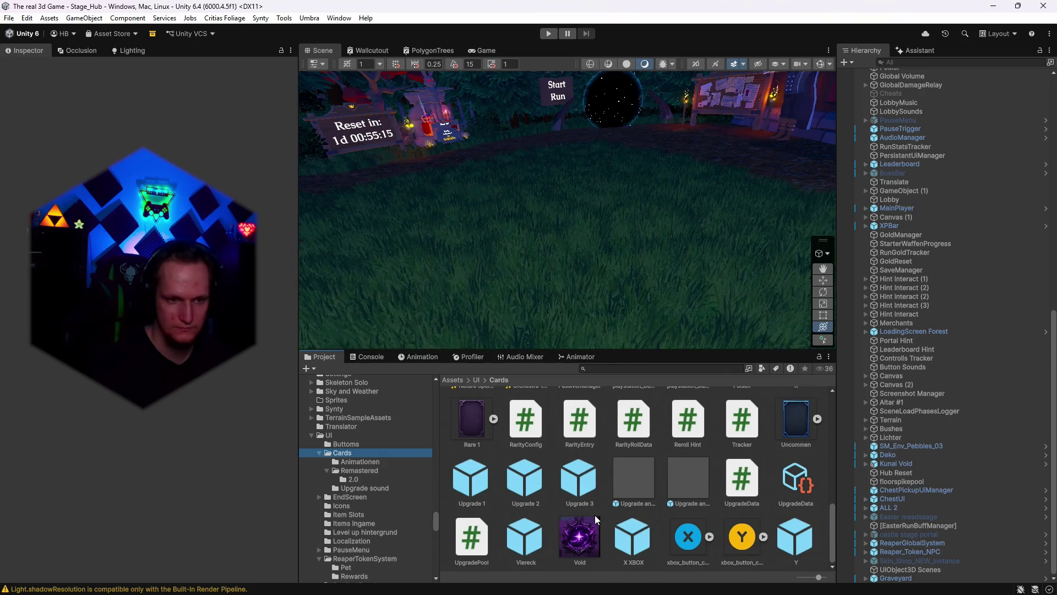
pyautogui.scroll(8, 595, 515)
pyautogui.scroll(-8, 595, 515)
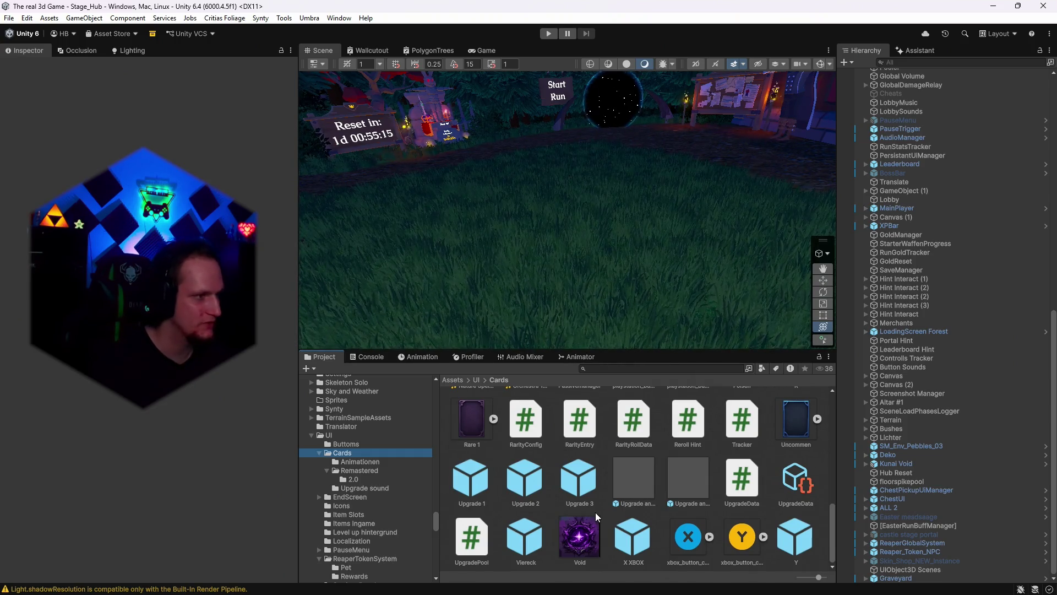
pyautogui.scroll(8, 595, 513)
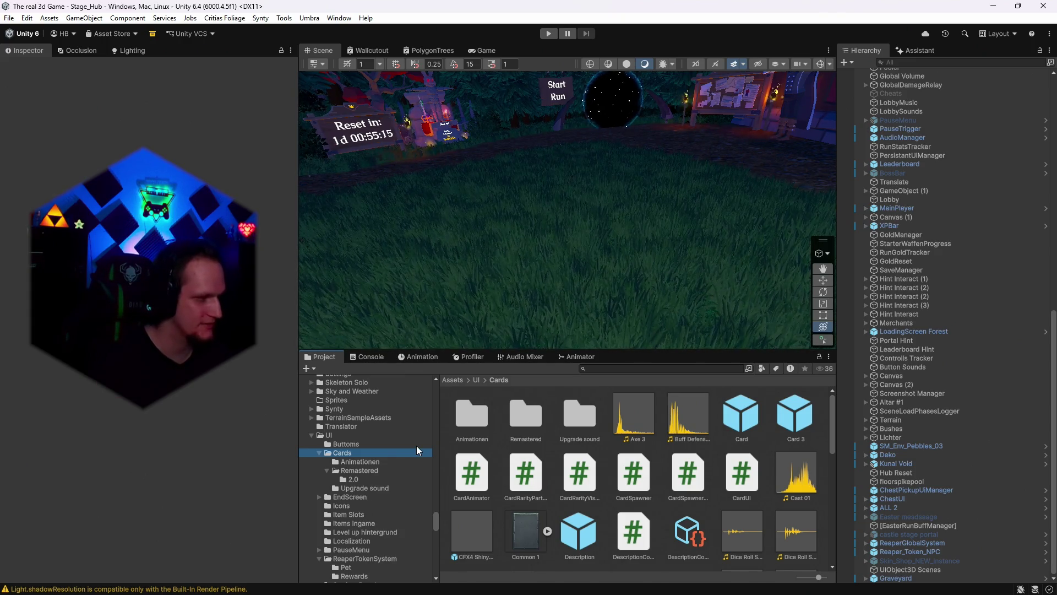
pyautogui.scroll(-10, 650, 510)
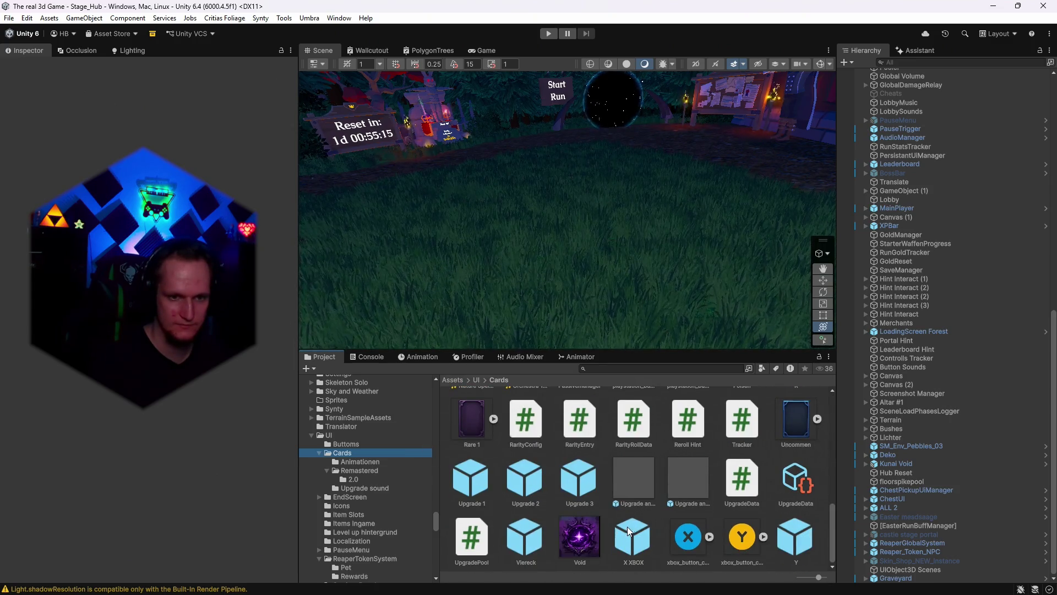
pyautogui.scroll(10, 595, 510)
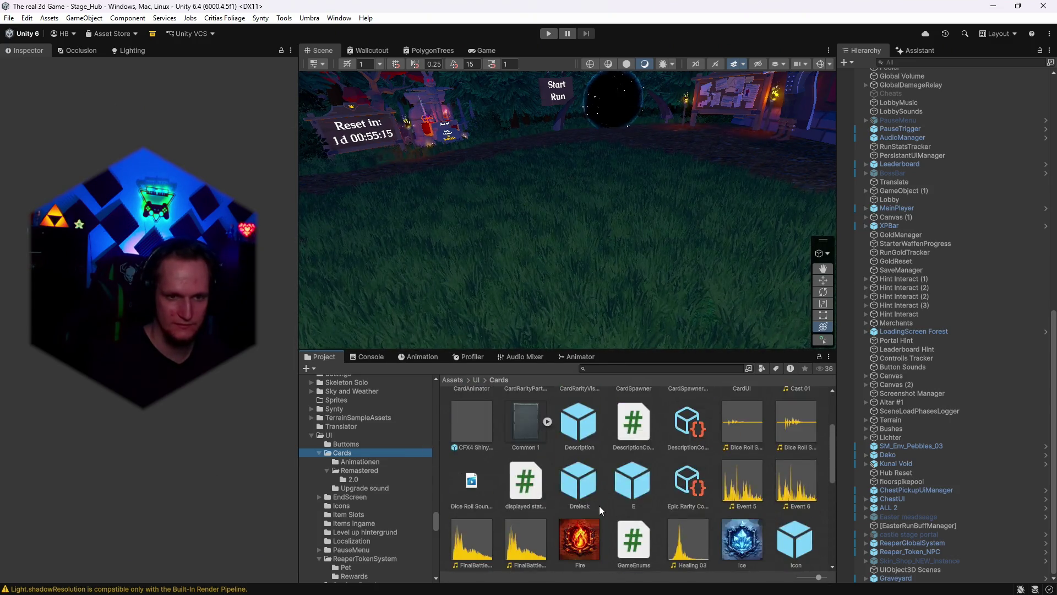
pyautogui.scroll(1, 579, 498)
pyautogui.scroll(-5, 593, 492)
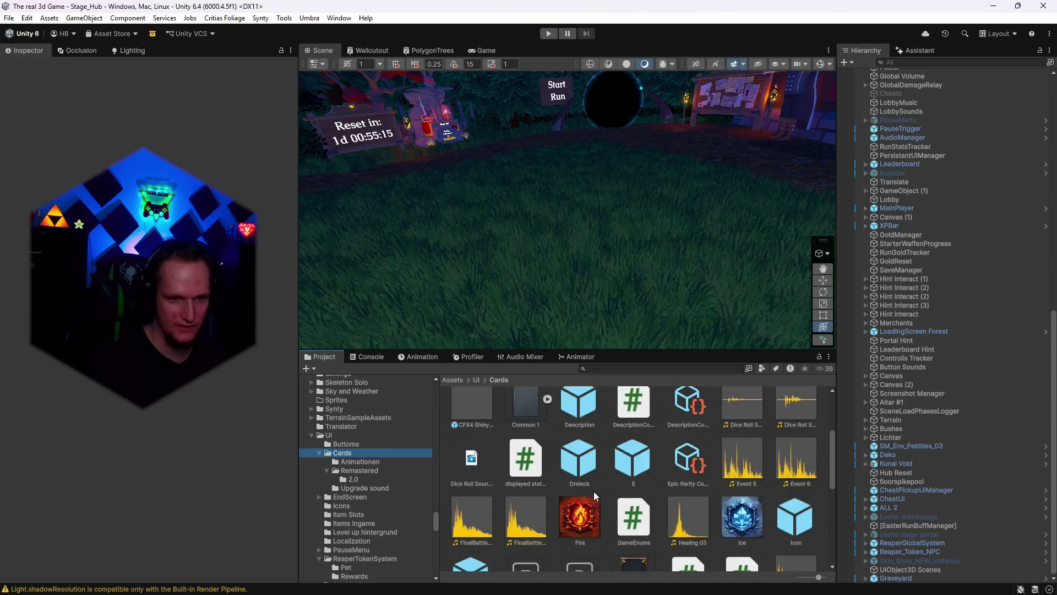
pyautogui.scroll(-2, 596, 495)
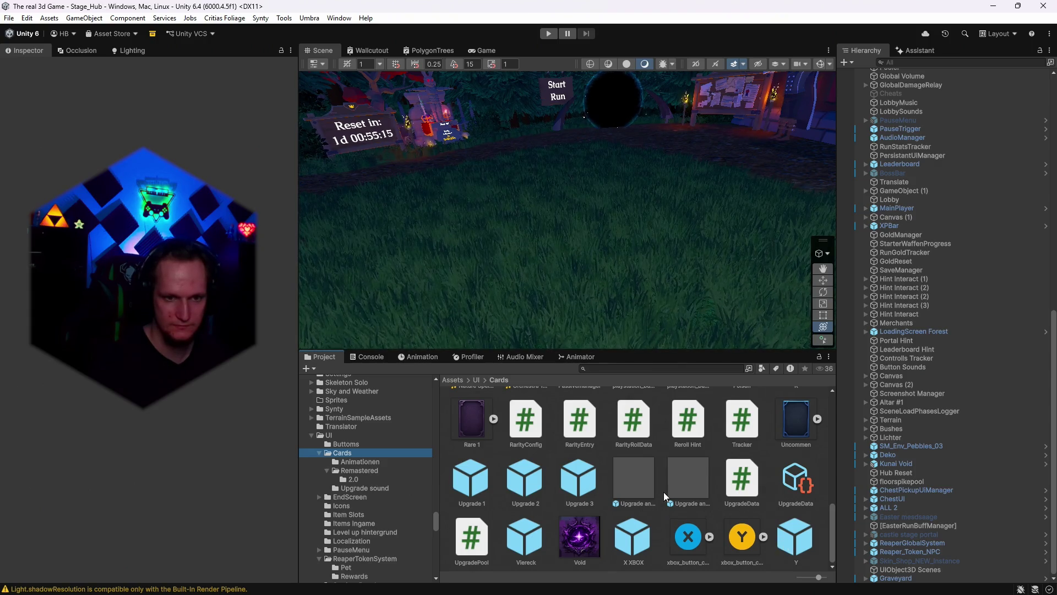
pyautogui.doubleClick(635, 483)
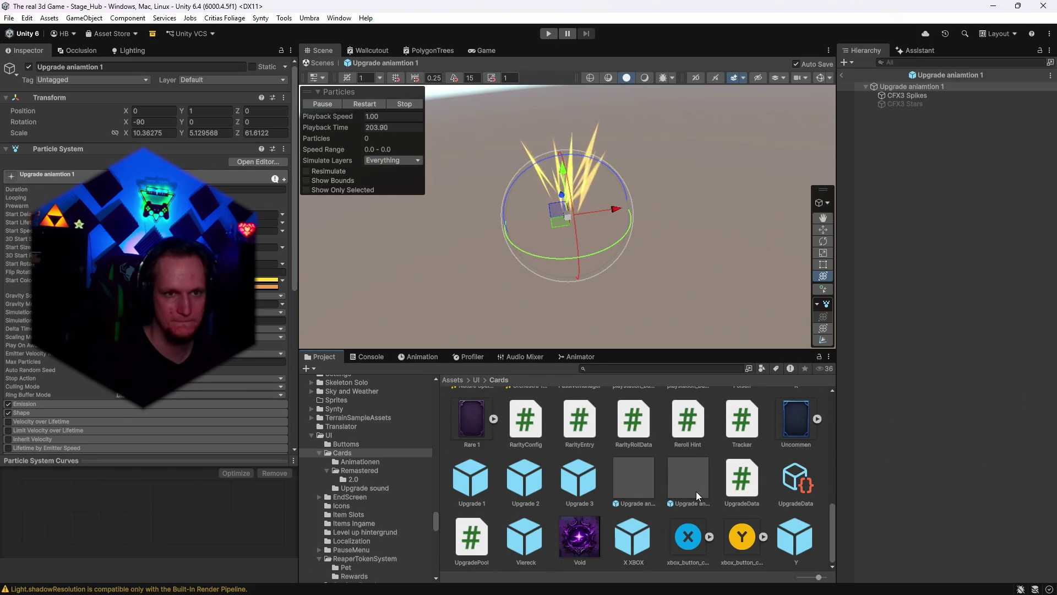
# - Browse the effect pack's shaders, models, AOE Magic spells and Demo AOE skills folders
pyautogui.scroll(8, 334, 482)
pyautogui.scroll(10, 380, 490)
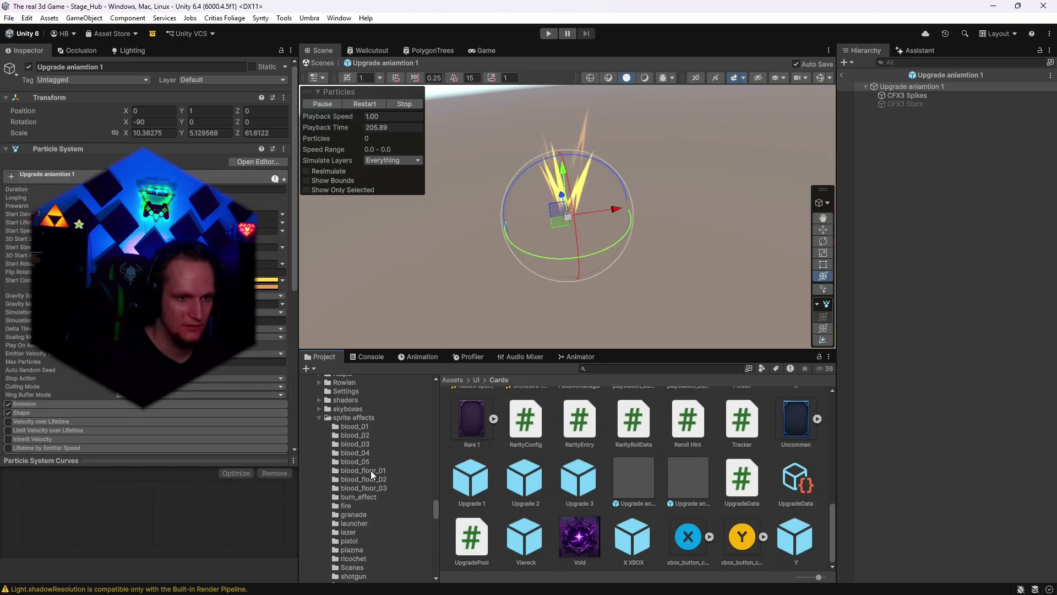
pyautogui.scroll(10, 380, 482)
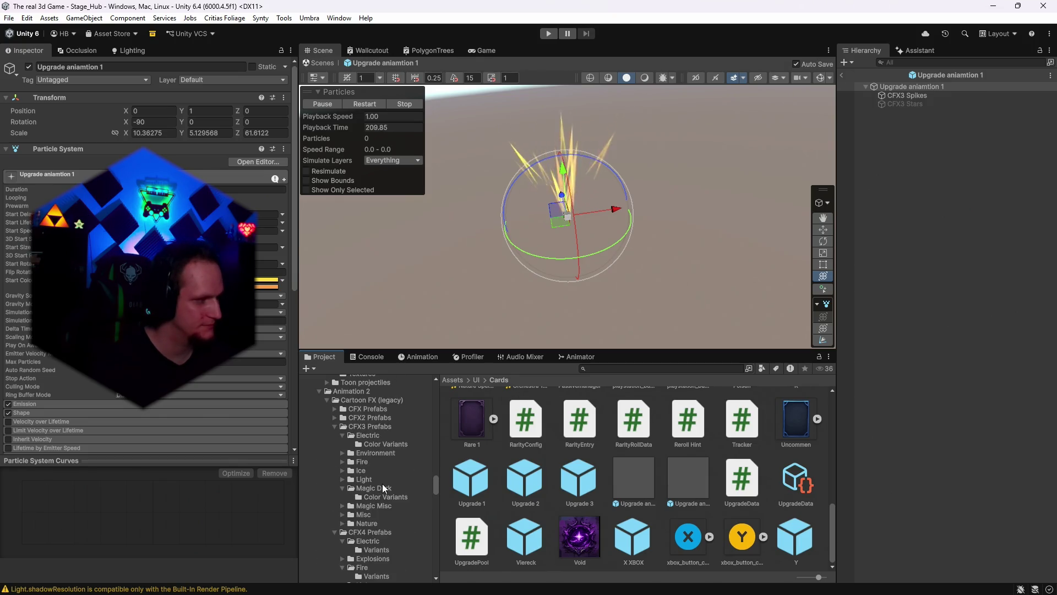
pyautogui.scroll(6, 382, 483)
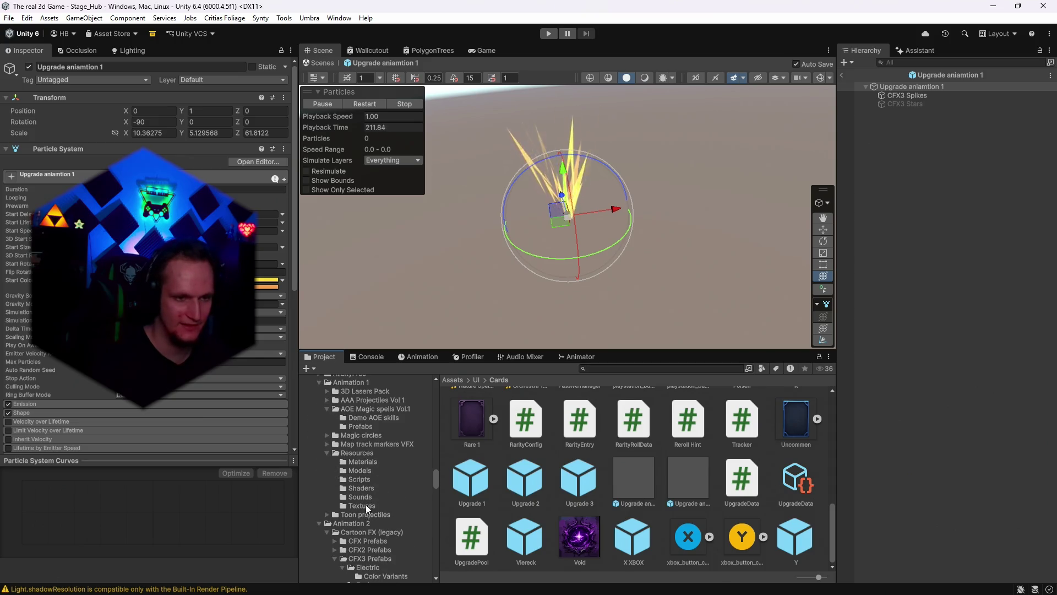
pyautogui.click(367, 489)
pyautogui.click(364, 470)
pyautogui.scroll(3, 369, 490)
pyautogui.click(365, 492)
pyautogui.click(364, 484)
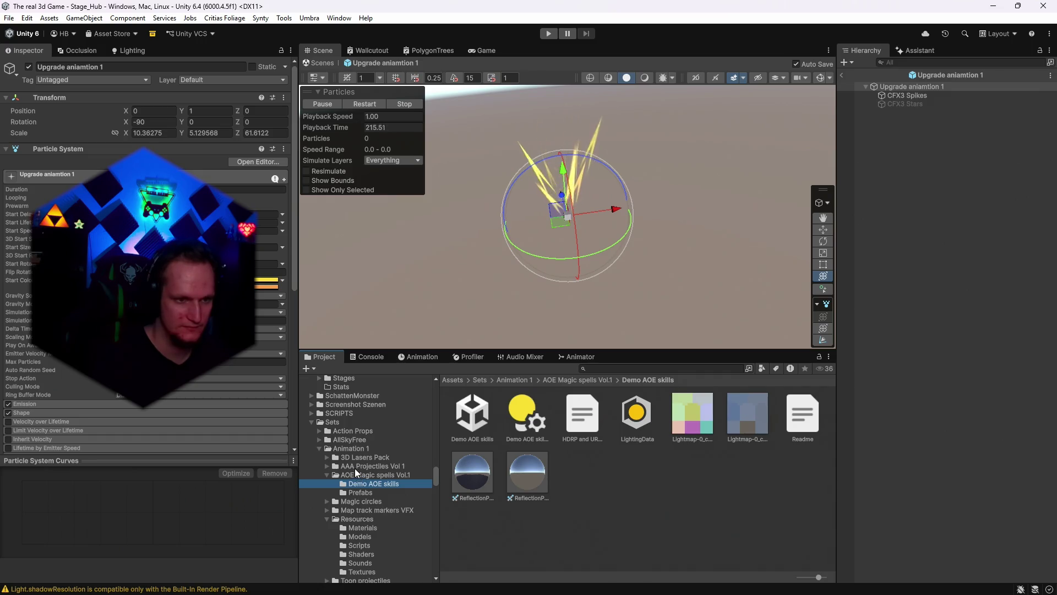
# - Look through the AAA Projectiles Vol 1 and 3D Lasers Pack laser beam and demo assets
pyautogui.click(354, 467)
pyautogui.click(326, 457)
pyautogui.click(355, 475)
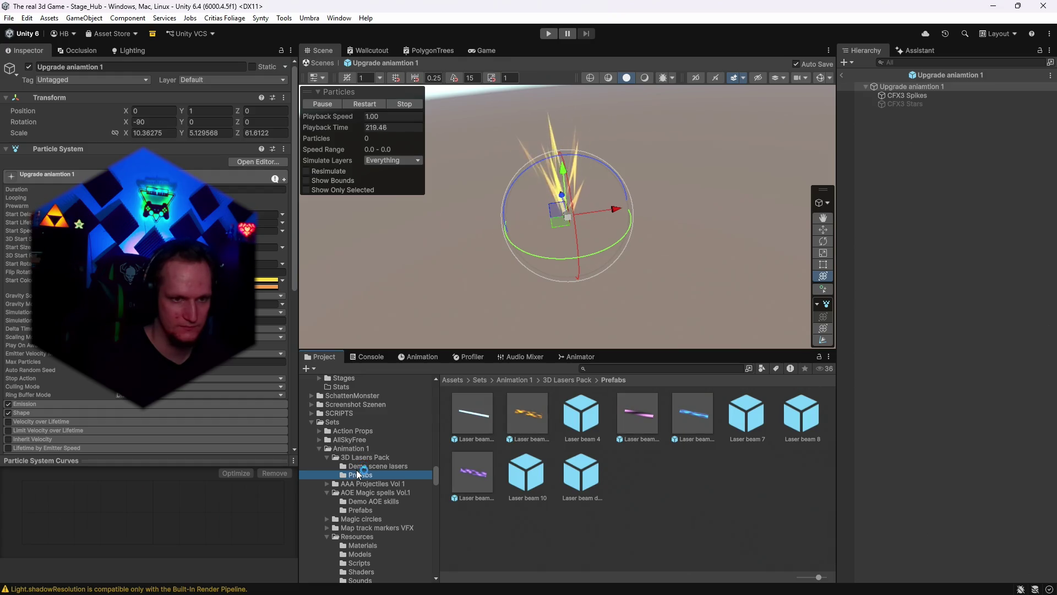
pyautogui.click(357, 467)
pyautogui.scroll(-3, 368, 485)
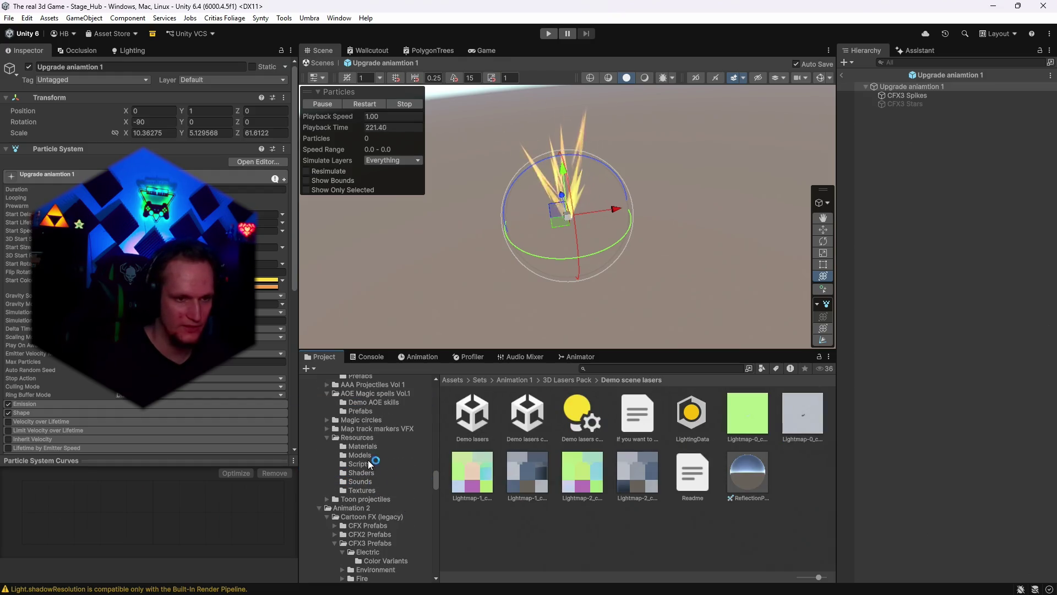
pyautogui.click(363, 455)
pyautogui.scroll(2, 352, 457)
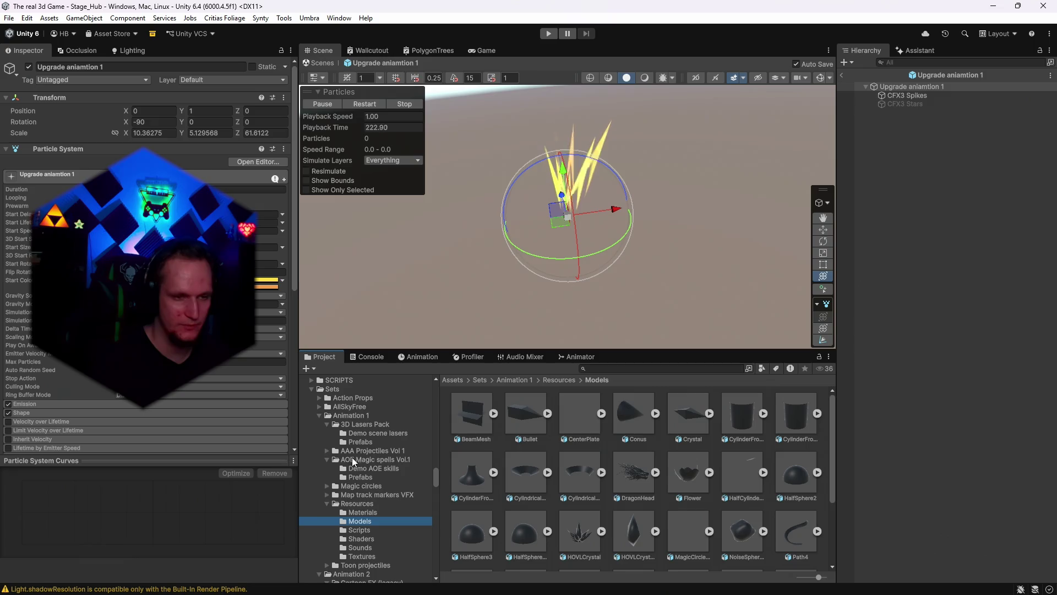
# - Open the Magic circles Prefabs folder and inspect the Magic circle 1 prefab
pyautogui.click(328, 485)
pyautogui.click(335, 503)
pyautogui.click(364, 505)
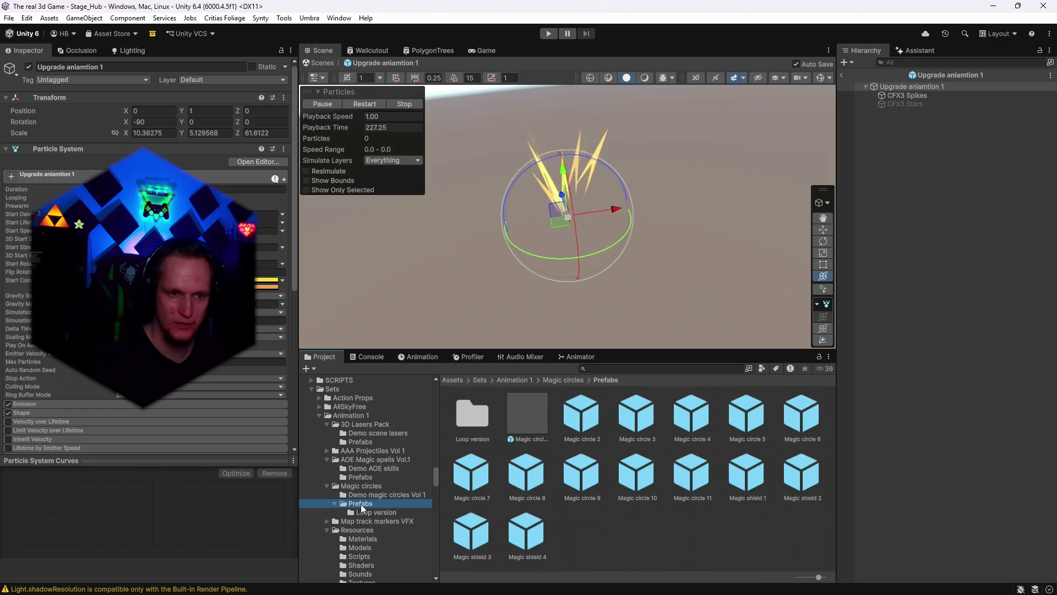
pyautogui.click(520, 432)
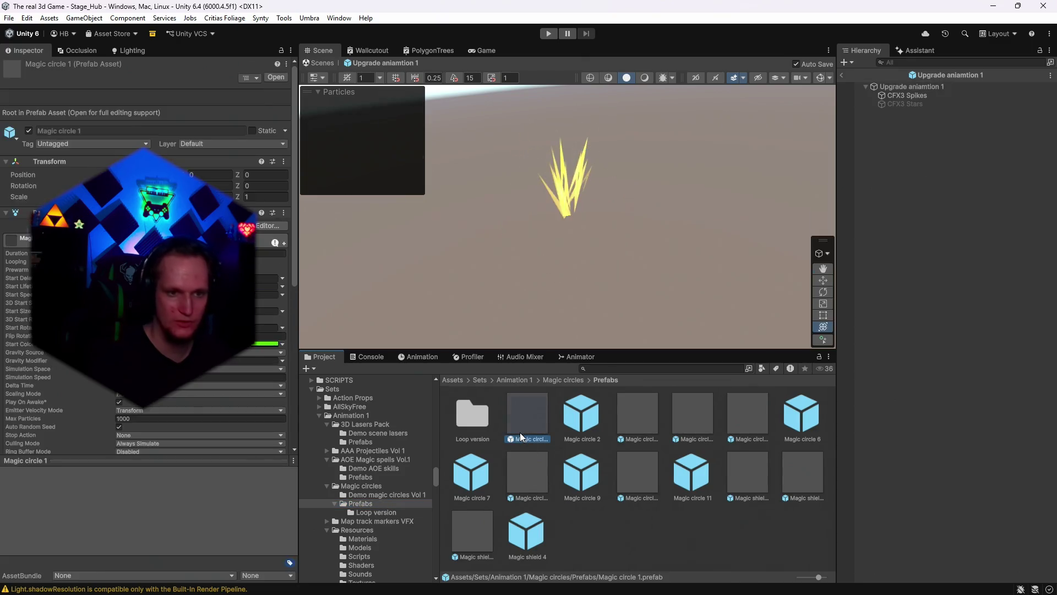
# - Preview Magic circles 3, 10, 4, 5, 6, 8 and 9 in turn, orbiting around the effects
pyautogui.click(643, 422)
pyautogui.doubleClick(634, 478)
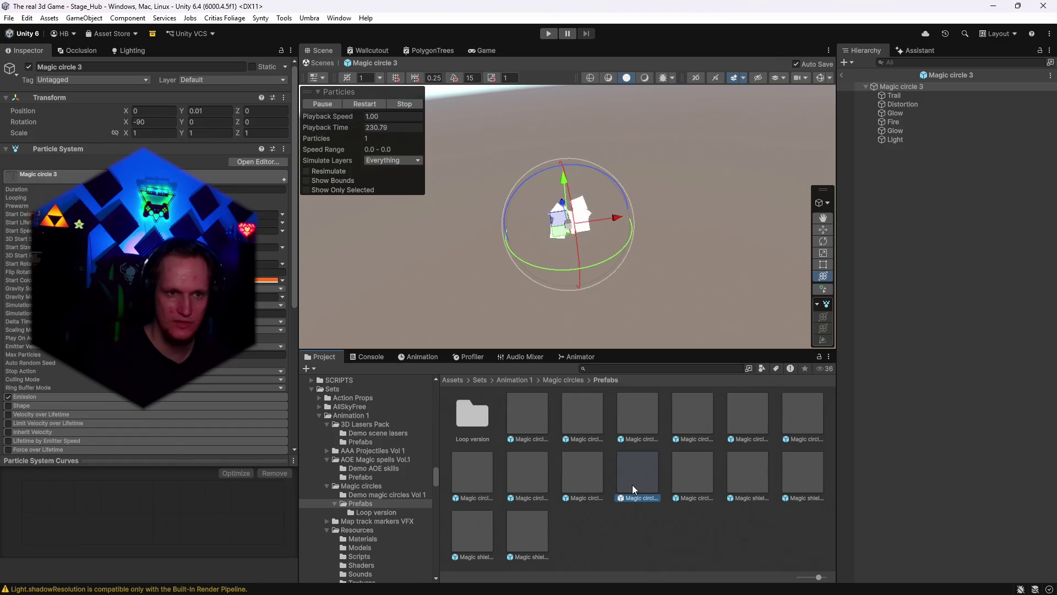
pyautogui.moveTo(567, 278); pyautogui.dragTo(613, 232)
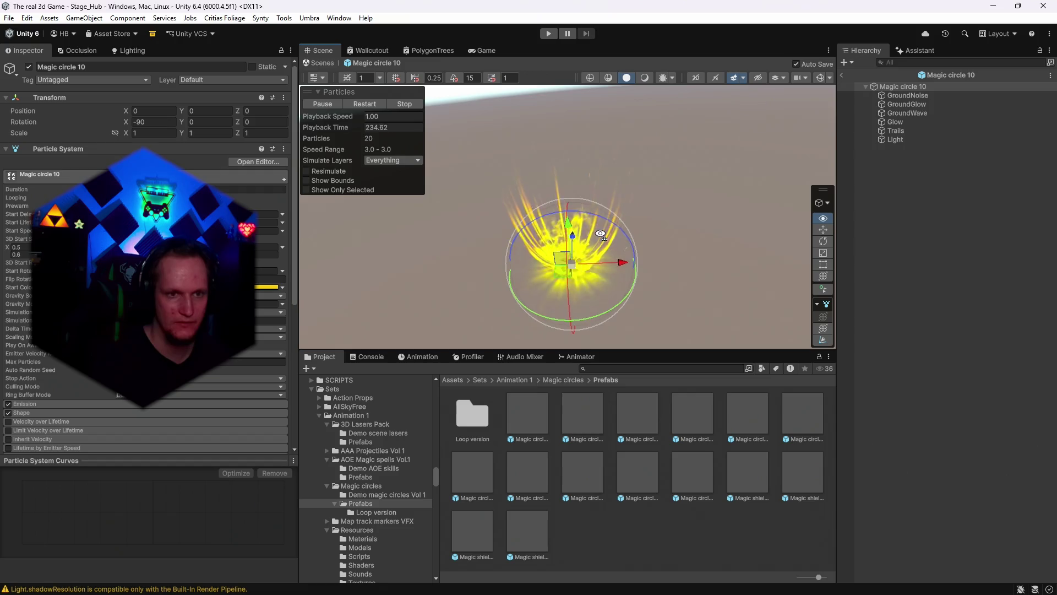
pyautogui.doubleClick(704, 425)
pyautogui.doubleClick(754, 426)
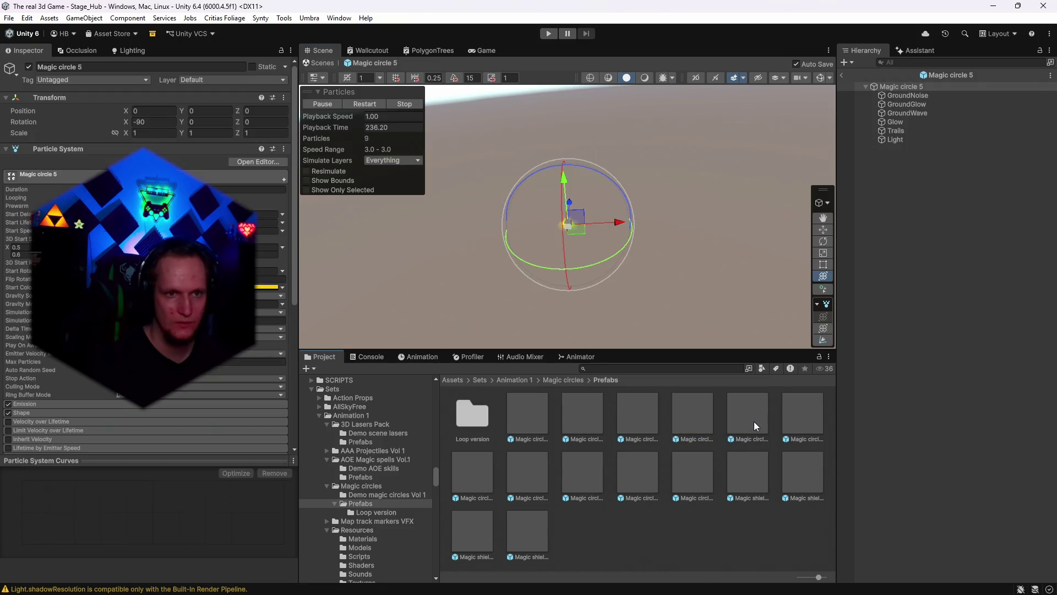
pyautogui.moveTo(606, 232); pyautogui.dragTo(638, 240)
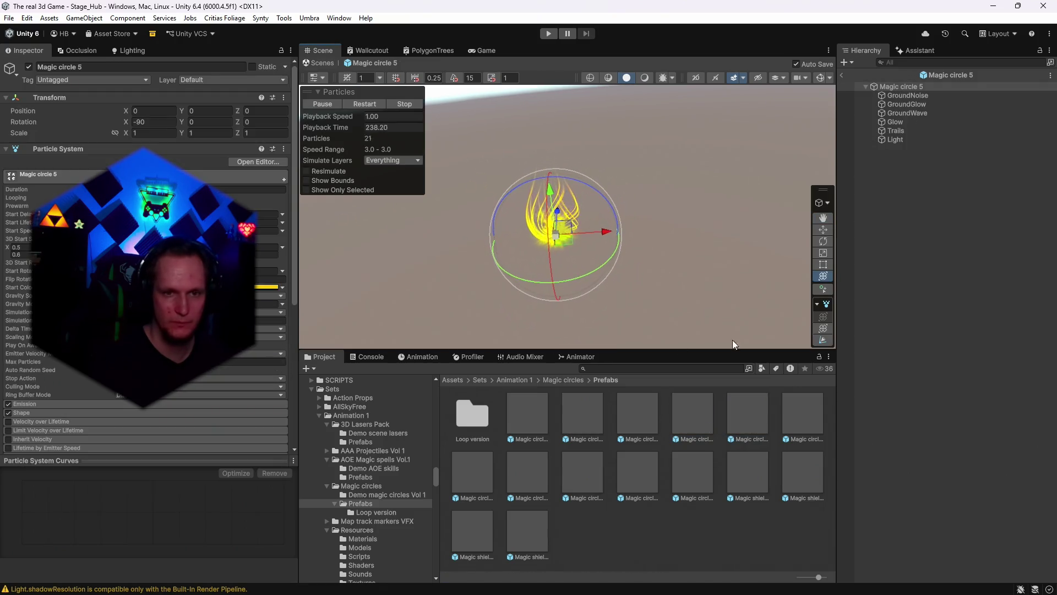
pyautogui.doubleClick(808, 423)
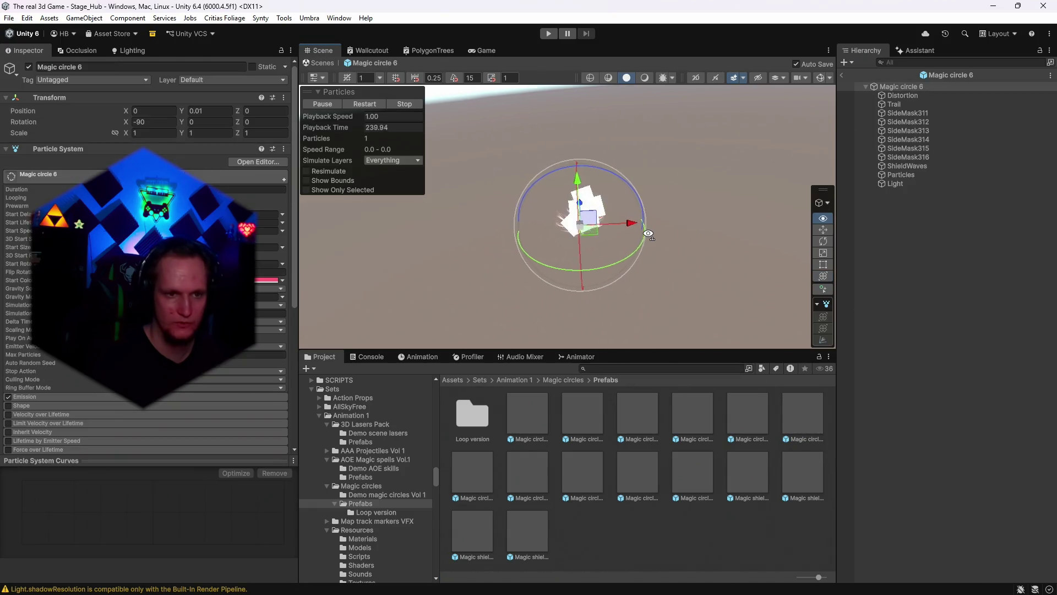
pyautogui.doubleClick(477, 465)
pyautogui.click(529, 476)
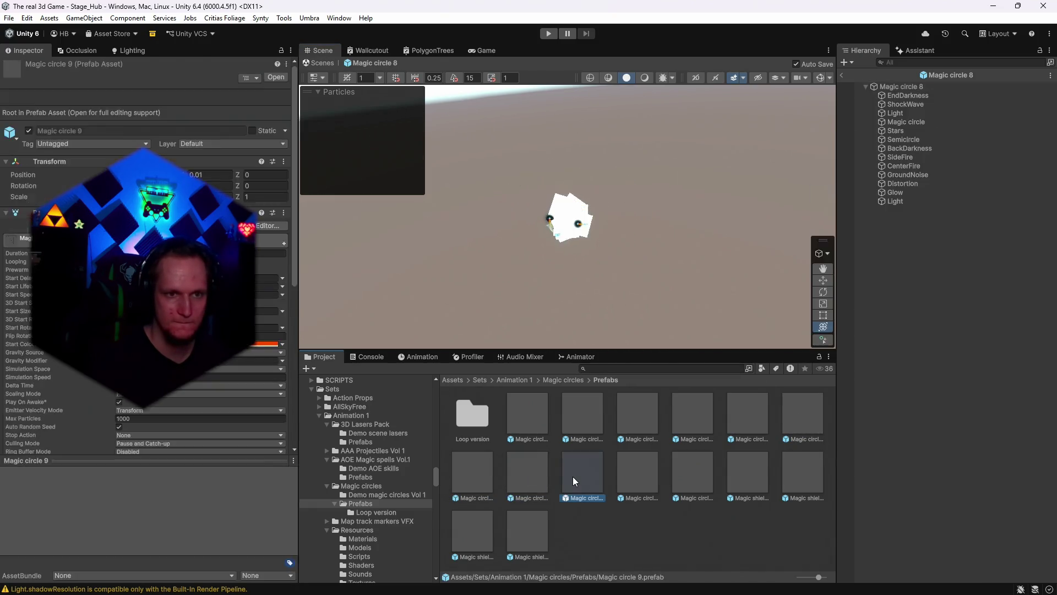
pyautogui.doubleClick(573, 477)
pyautogui.scroll(-10, 386, 506)
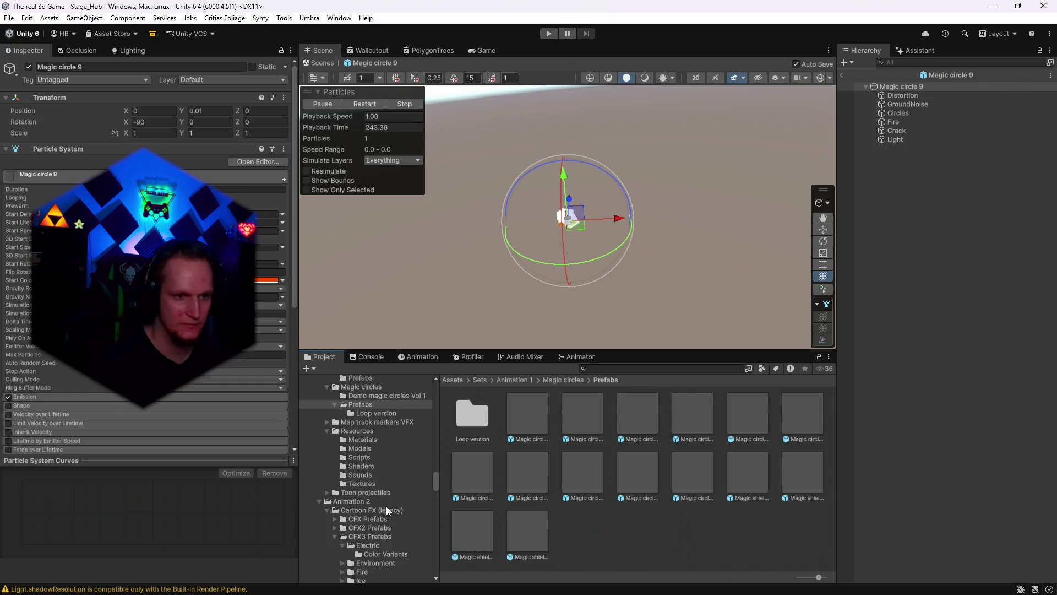
# - Open the CFX3 Environment smoke variants and preview the Black, Blue, Green and Red smoke columns
pyautogui.click(380, 488)
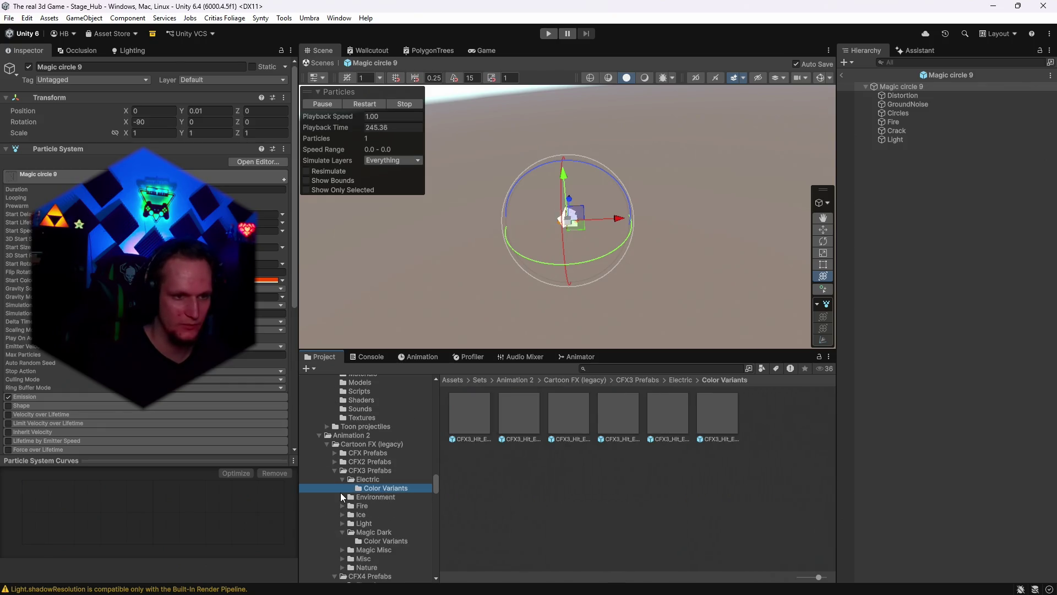
pyautogui.click(341, 496)
pyautogui.click(376, 506)
pyautogui.doubleClick(490, 417)
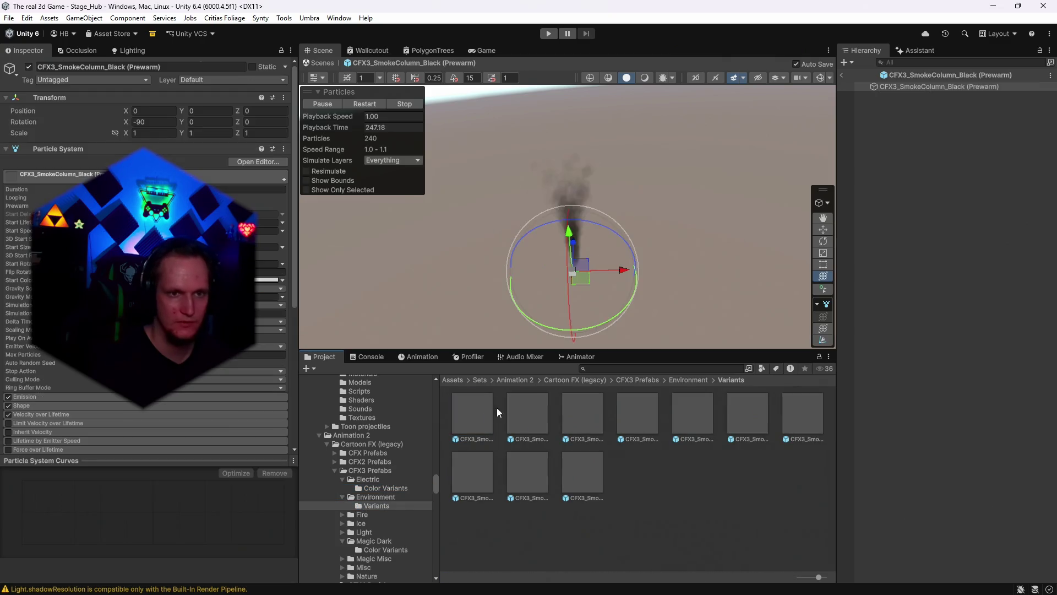
pyautogui.doubleClick(529, 424)
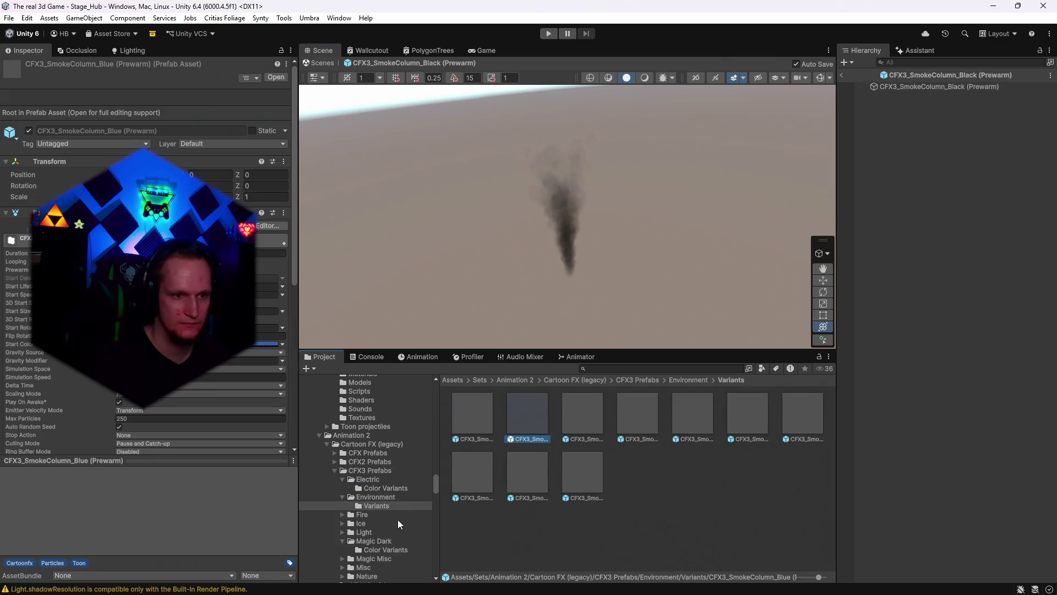
pyautogui.click(572, 411)
pyautogui.doubleClick(573, 409)
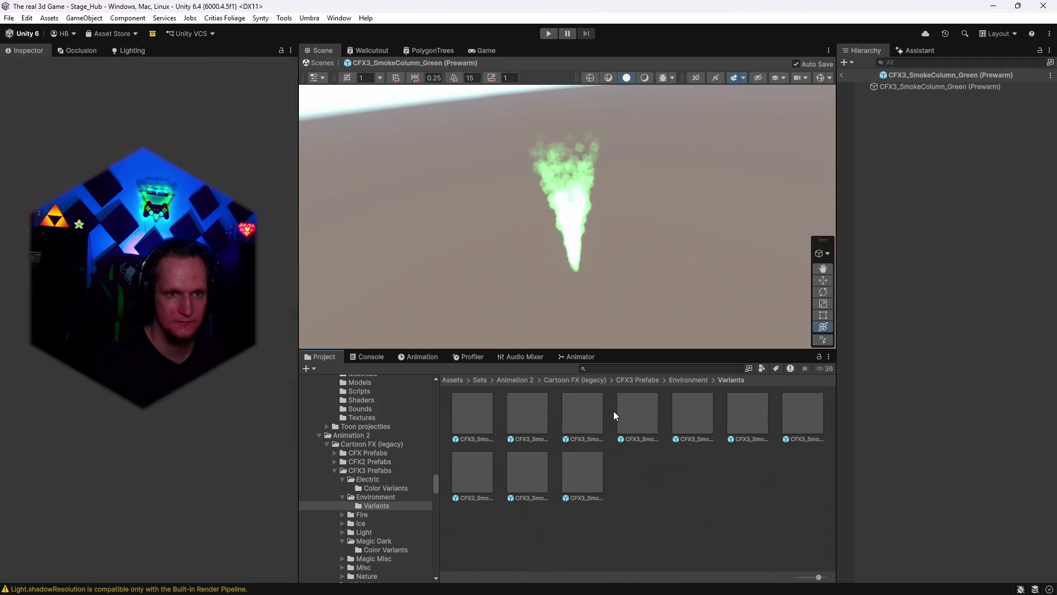
pyautogui.doubleClick(655, 413)
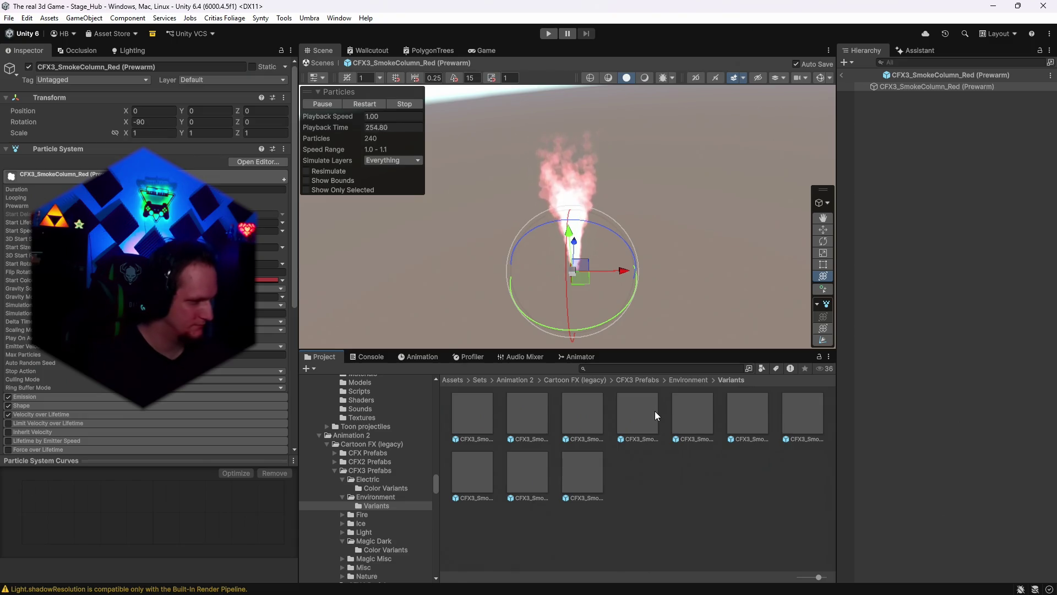
# - Preview the White, Wind Black, Wind Blue and Wind White smoke columns, then show the Fire color variants
pyautogui.doubleClick(685, 423)
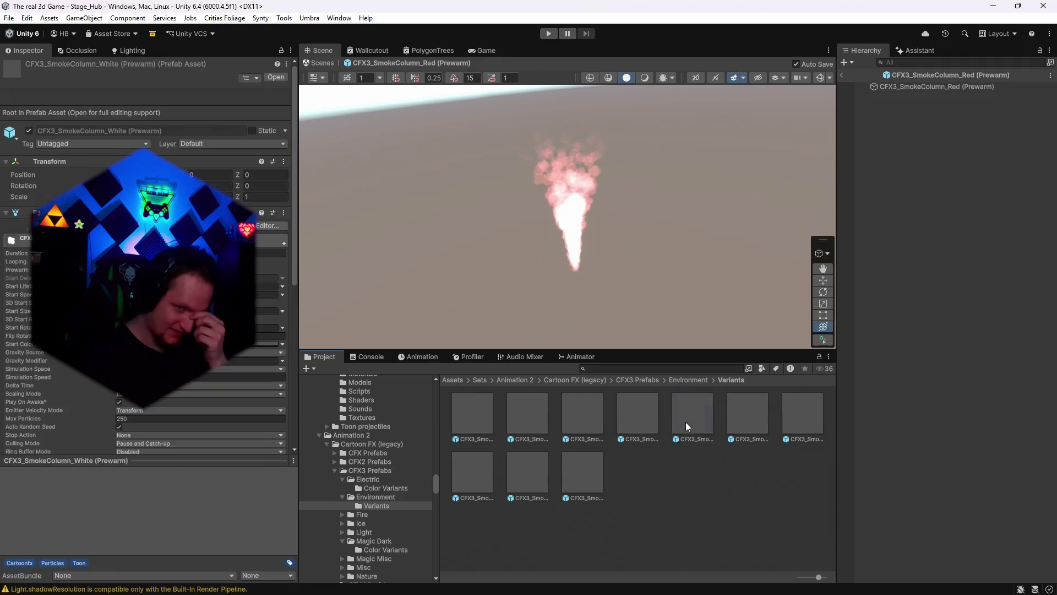
pyautogui.click(733, 412)
pyautogui.doubleClick(741, 412)
pyautogui.doubleClick(804, 414)
pyautogui.click(597, 469)
pyautogui.doubleClick(596, 469)
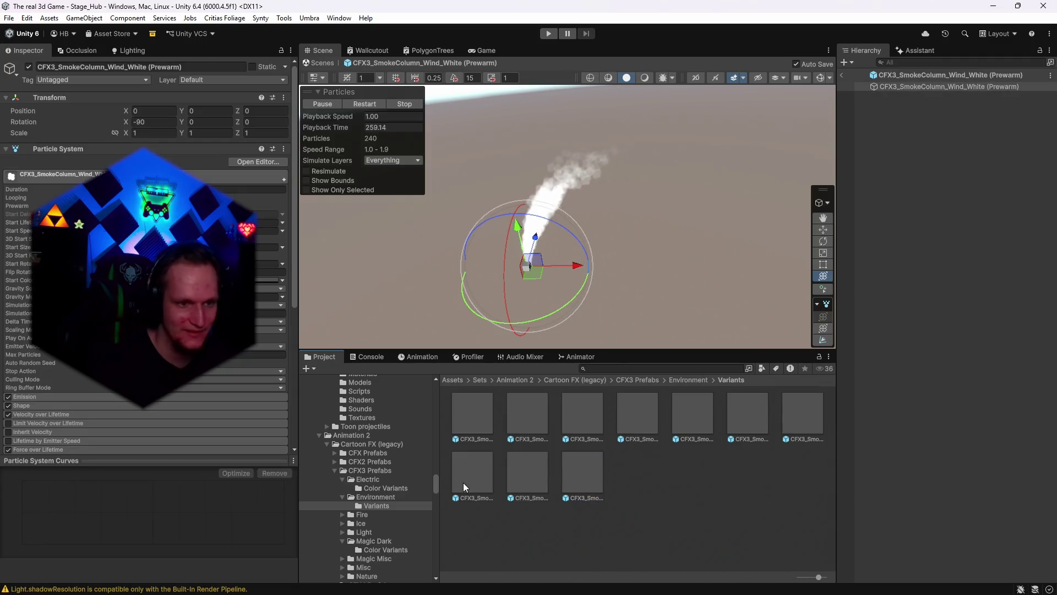
pyautogui.scroll(-3, 387, 528)
pyautogui.click(343, 449)
pyautogui.click(364, 459)
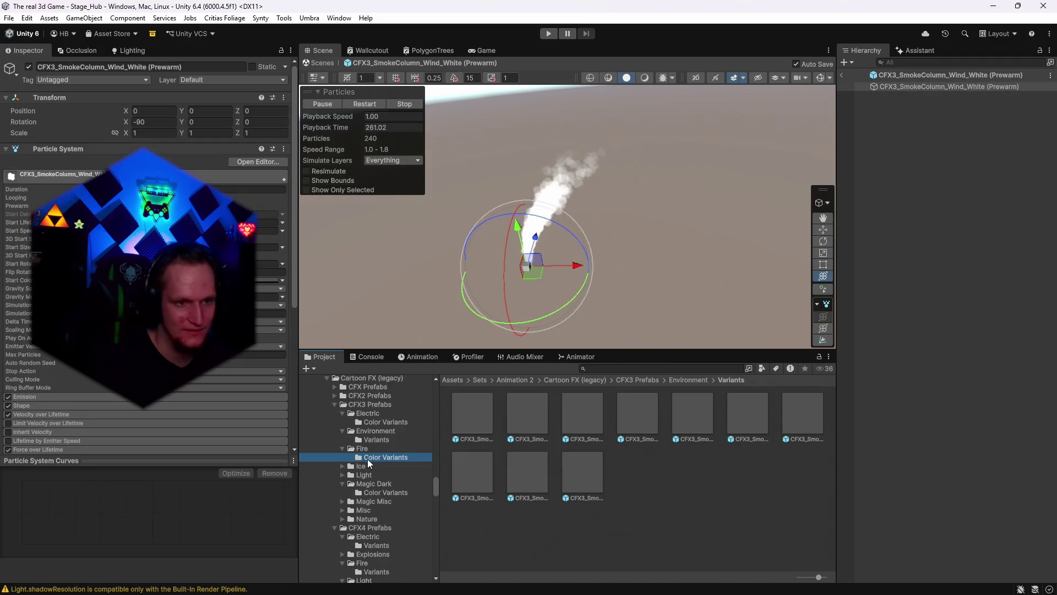
# - Preview the CFX3 fireball and Hit_Fire prefabs, ending with CFX3_Hit_Fire_A_Ground (Blue)
pyautogui.doubleClick(489, 418)
pyautogui.doubleClick(523, 474)
pyautogui.doubleClick(572, 471)
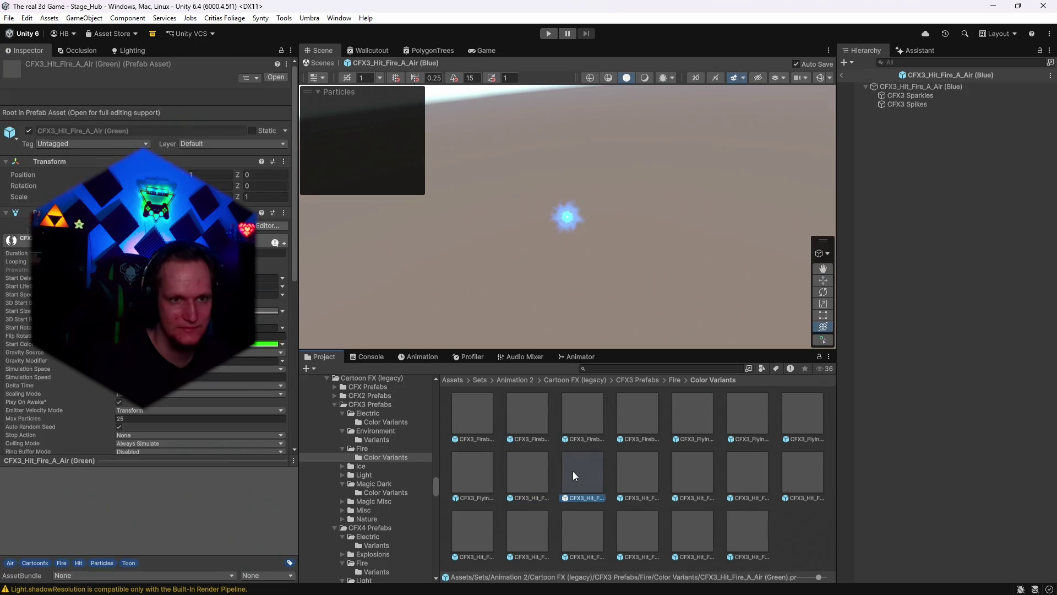
pyautogui.doubleClick(647, 473)
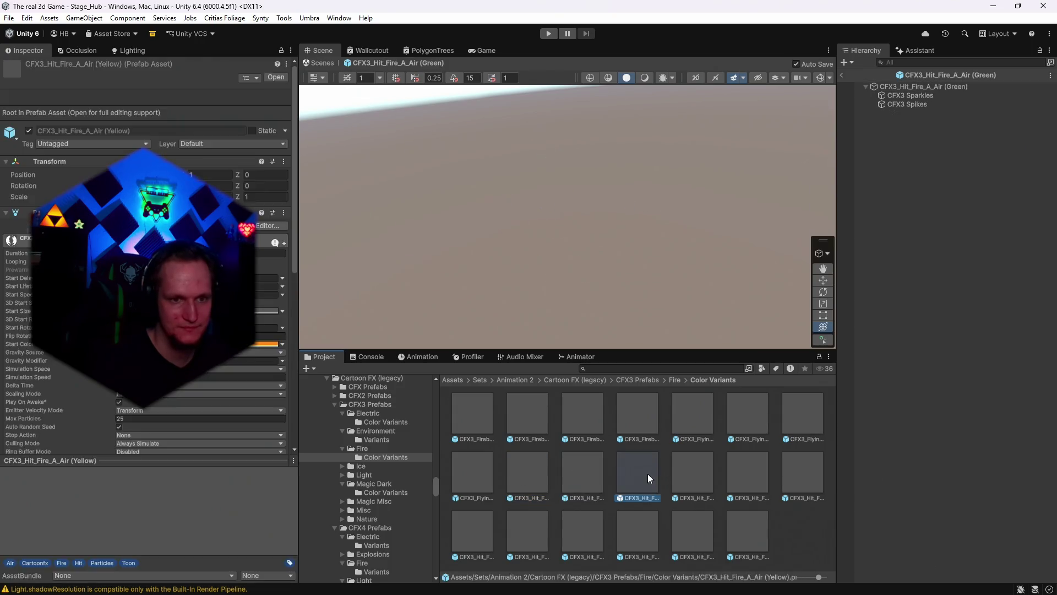
pyautogui.click(680, 469)
pyautogui.doubleClick(679, 468)
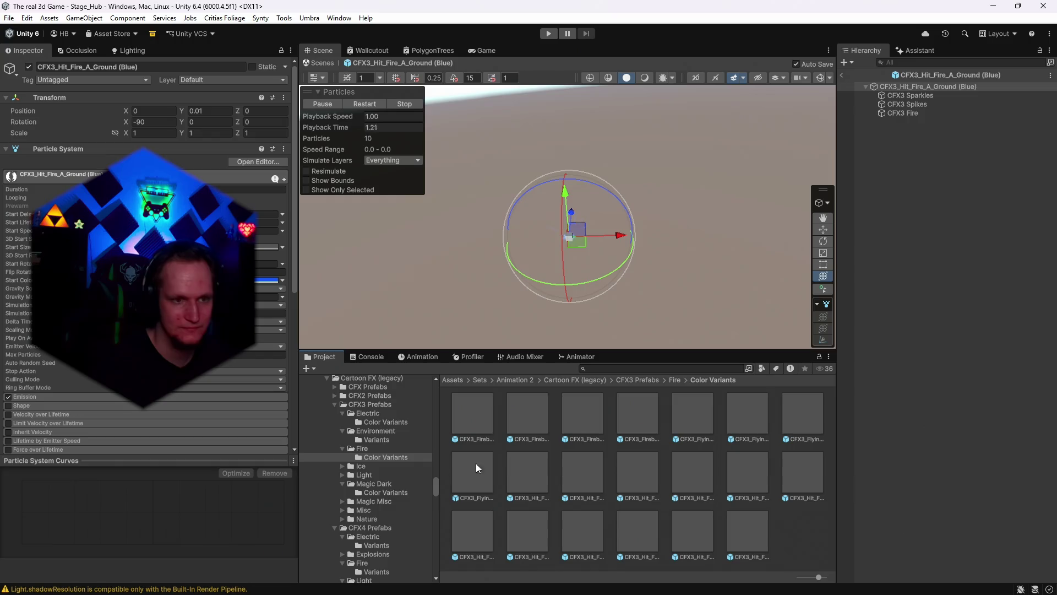
# - Browse the Ice, Magic Misc, Misc, Magic Dark, Light and Nature folders to CFX4 Electric variants
pyautogui.click(367, 468)
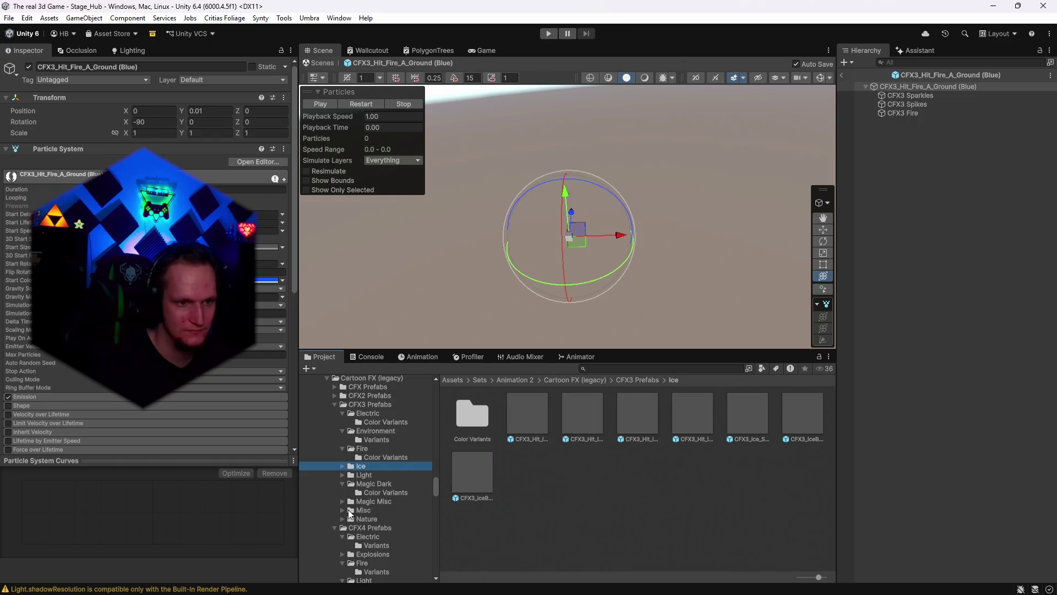
pyautogui.click(341, 502)
pyautogui.click(360, 510)
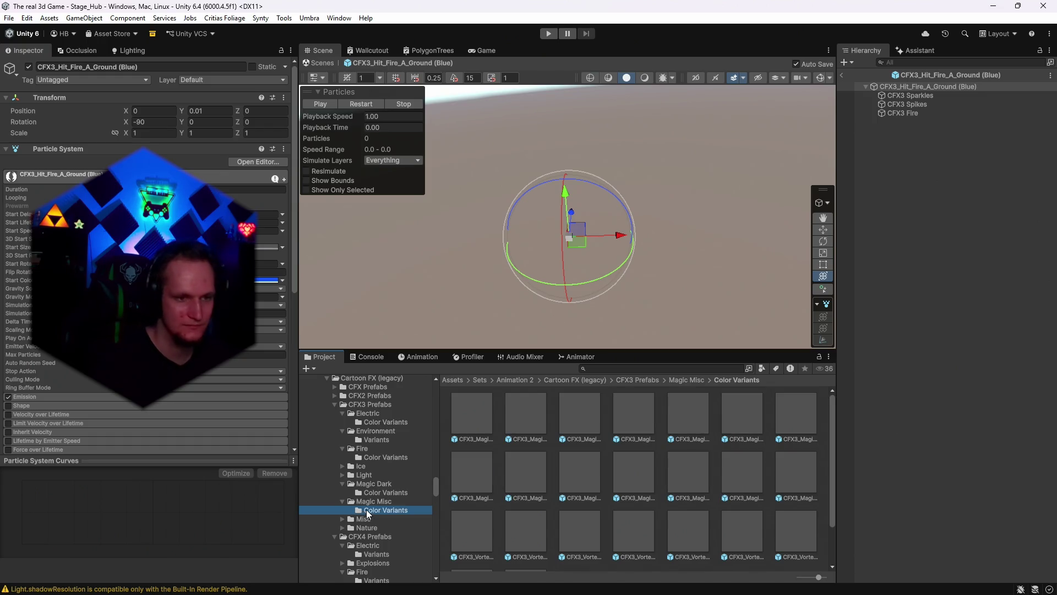
pyautogui.click(343, 520)
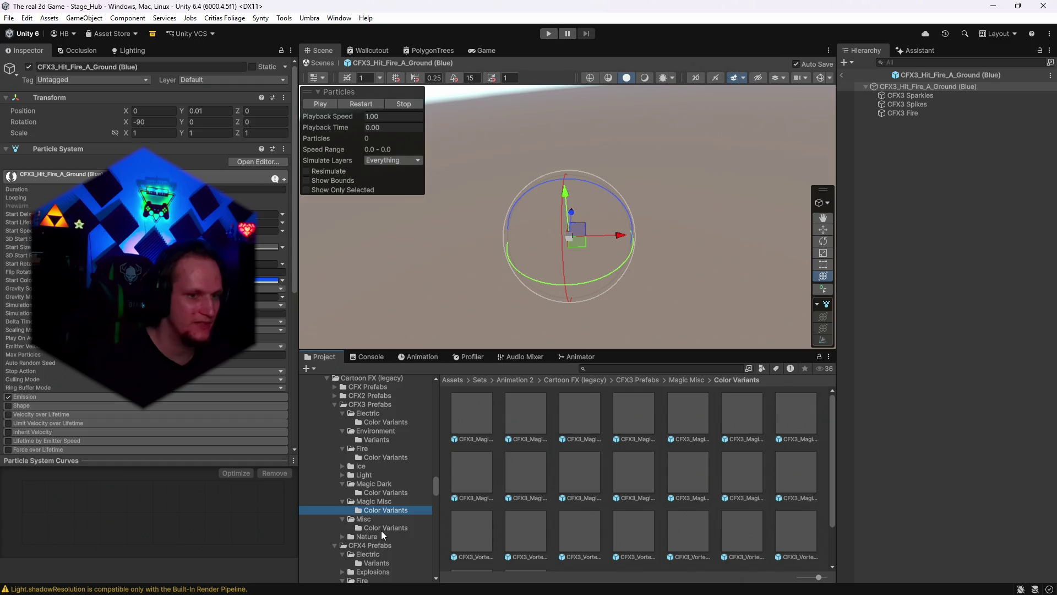
pyautogui.click(381, 530)
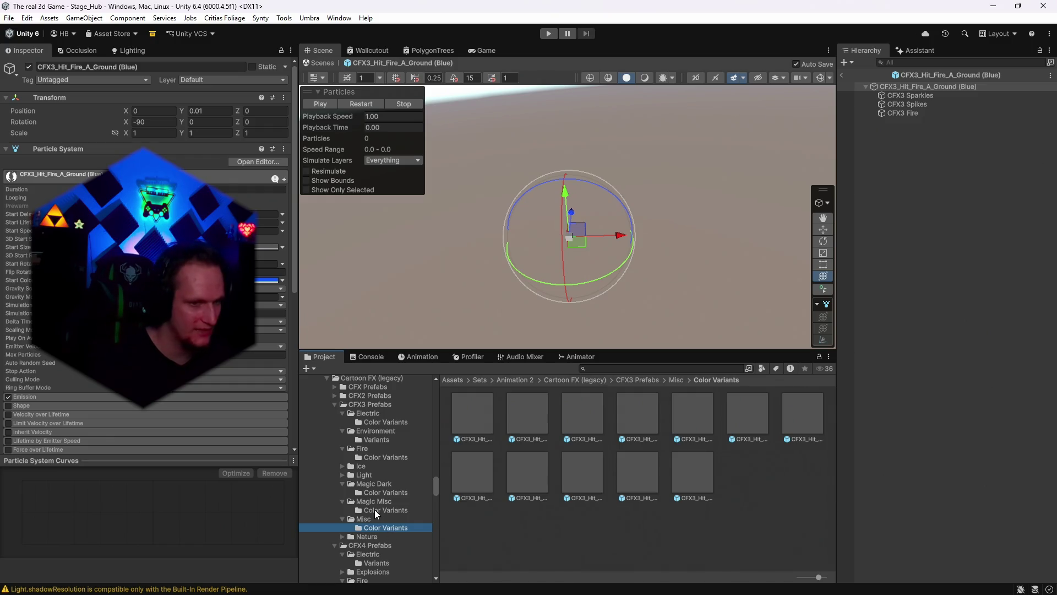
pyautogui.click(376, 490)
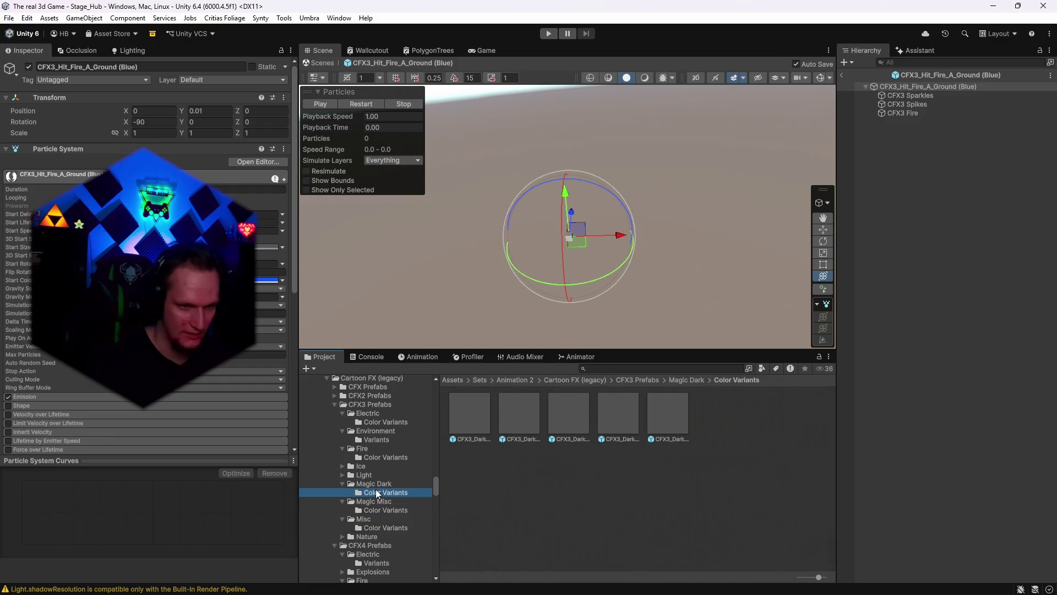
pyautogui.click(343, 475)
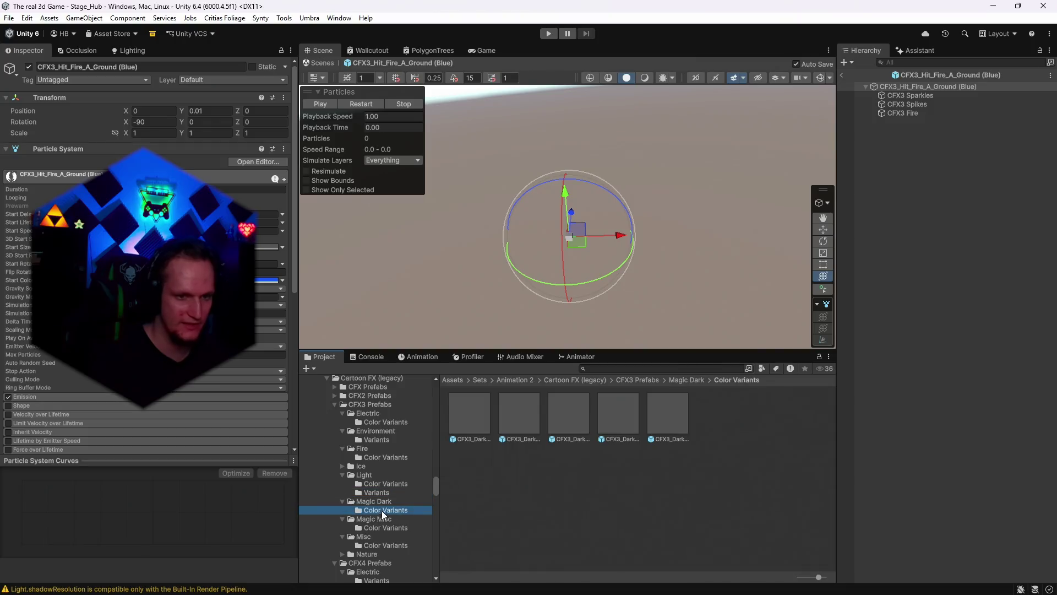
pyautogui.click(371, 530)
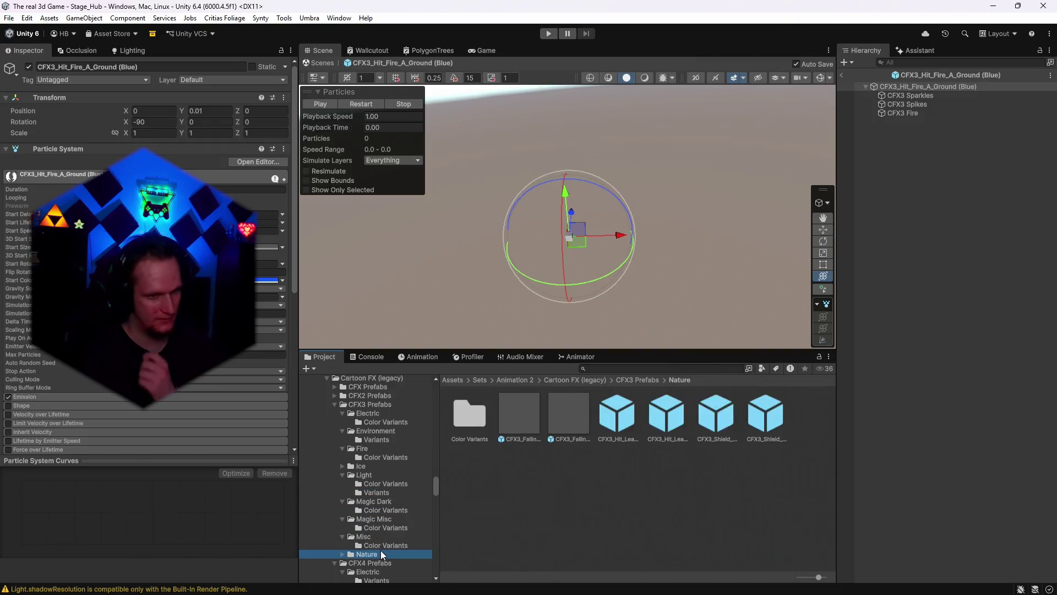
pyautogui.click(379, 546)
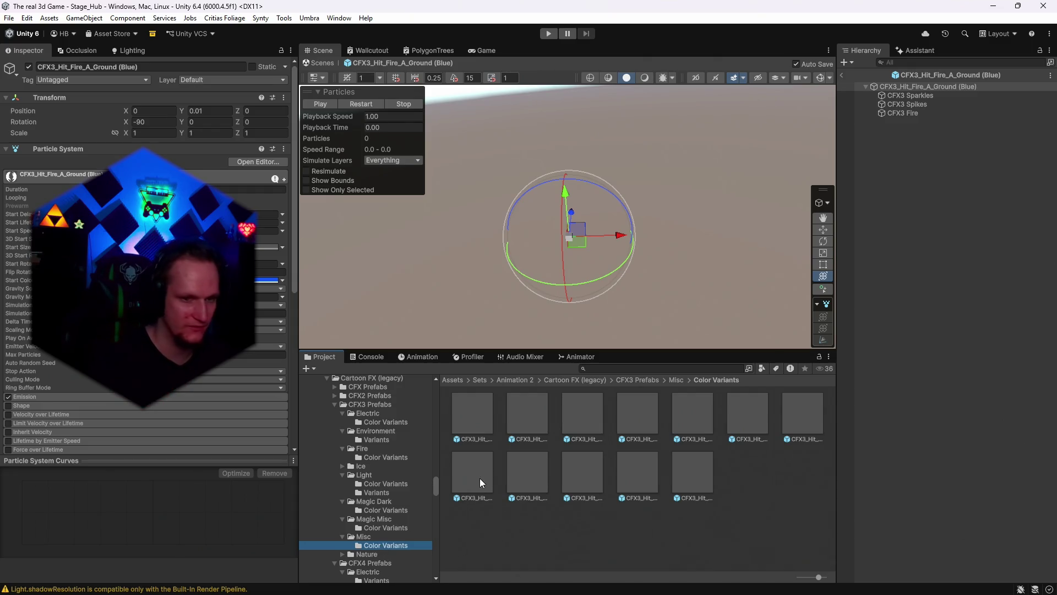
pyautogui.scroll(-3, 373, 527)
pyautogui.click(366, 514)
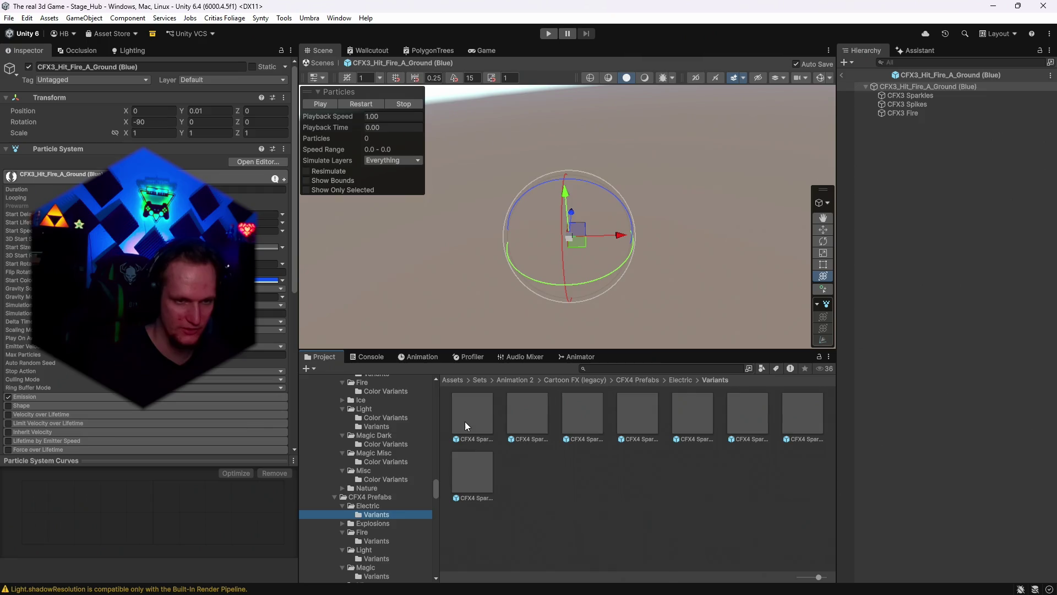
# - Preview the CFX4 sparks explosions and the soft-edge air explosion from the Explosions variants
pyautogui.doubleClick(468, 421)
pyautogui.doubleClick(544, 422)
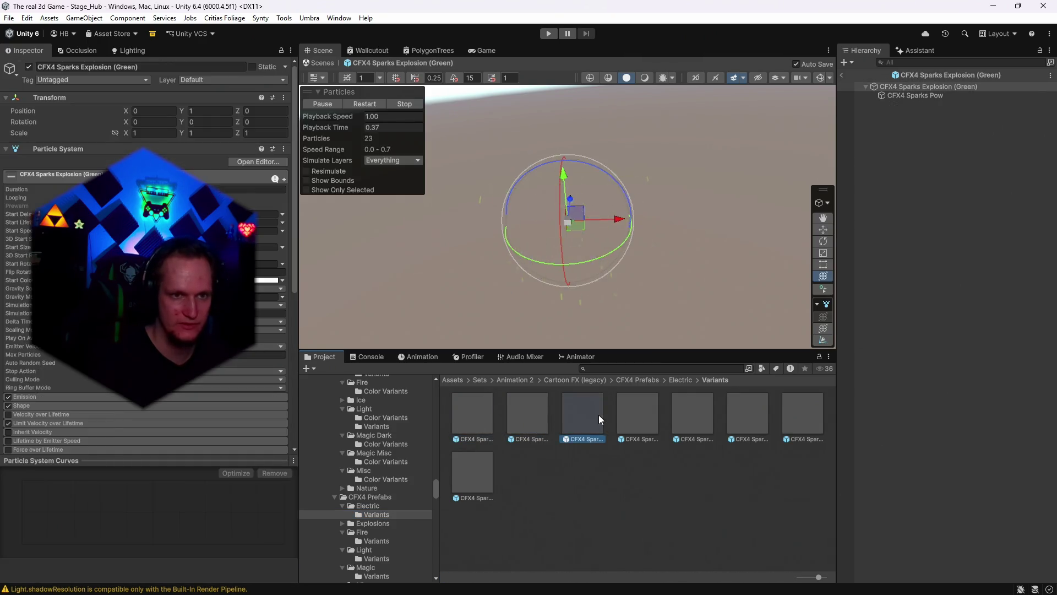
pyautogui.doubleClick(701, 416)
pyautogui.scroll(-2, 389, 474)
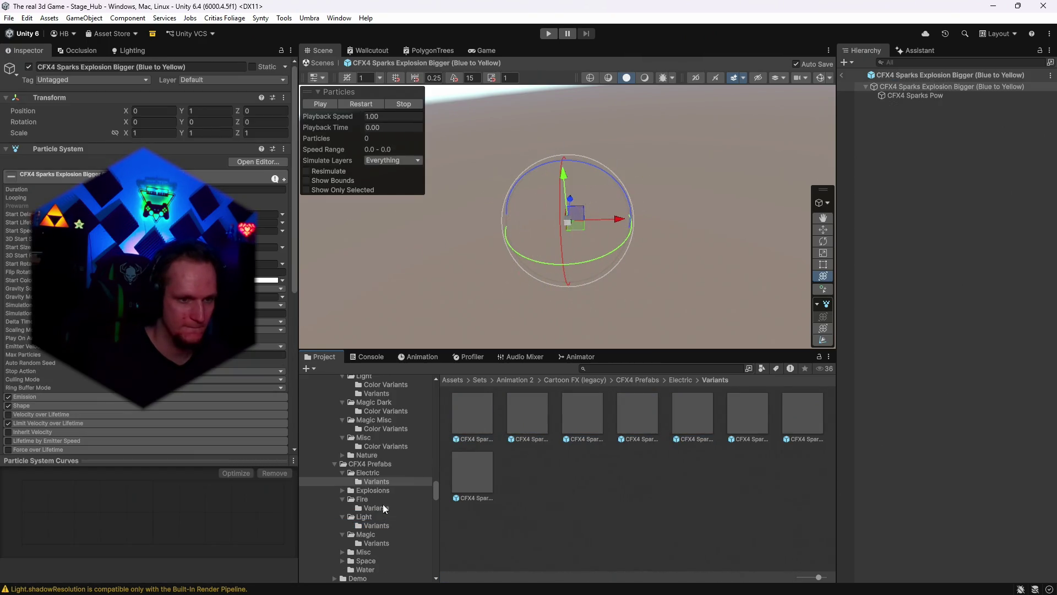
pyautogui.click(364, 489)
pyautogui.click(376, 500)
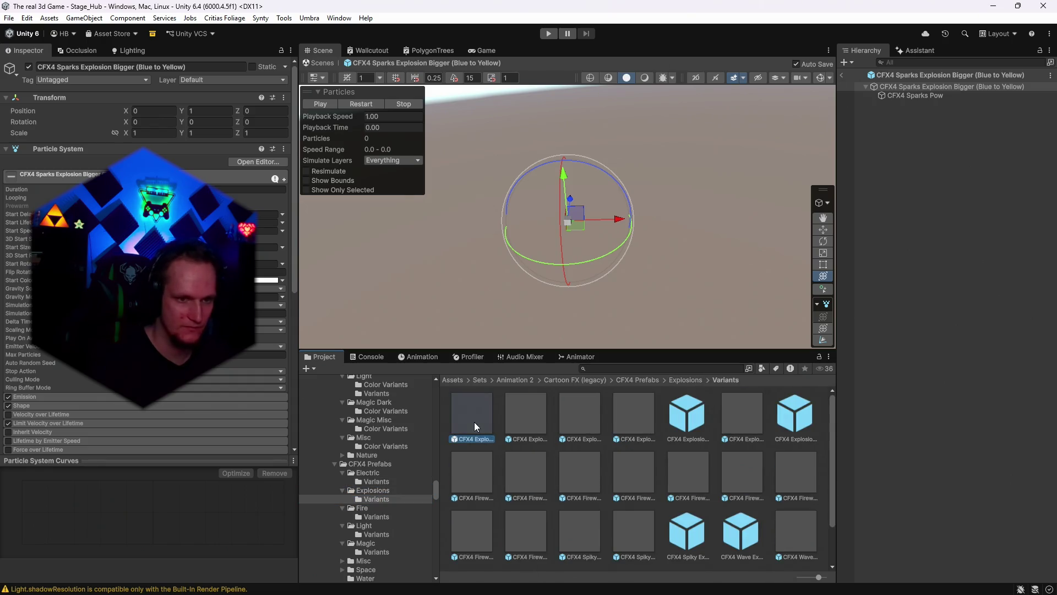
pyautogui.doubleClick(474, 422)
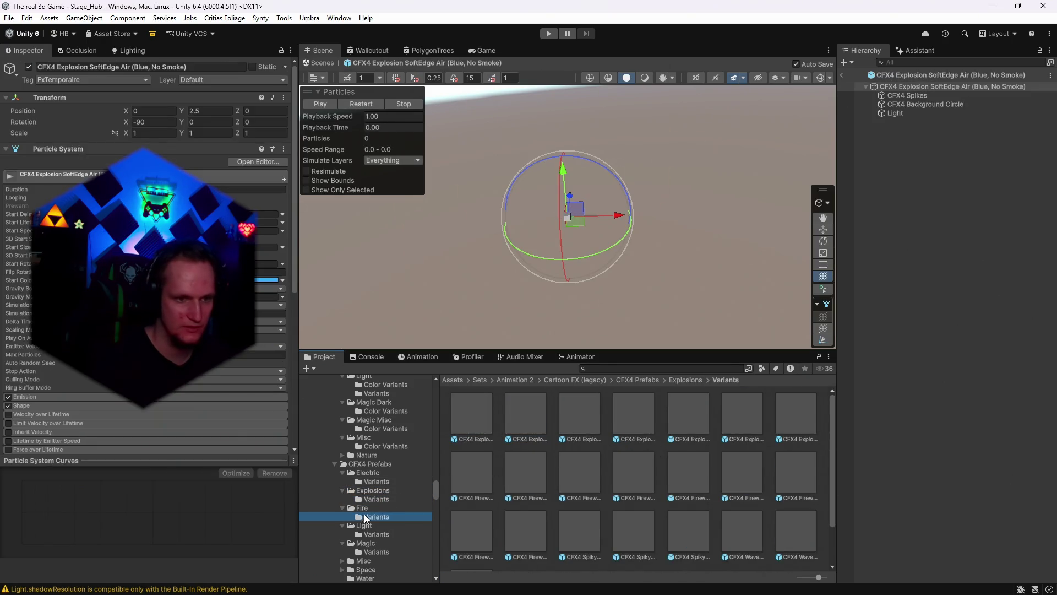
# - Preview the CFX4 Fire Flamme variants one after another, including purple, yellow and soft versions
pyautogui.click(366, 516)
pyautogui.doubleClick(483, 427)
pyautogui.doubleClick(511, 420)
pyautogui.doubleClick(566, 417)
pyautogui.doubleClick(646, 423)
pyautogui.doubleClick(695, 418)
pyautogui.click(755, 422)
pyautogui.doubleClick(756, 422)
pyautogui.doubleClick(807, 417)
pyautogui.doubleClick(485, 471)
pyautogui.doubleClick(525, 468)
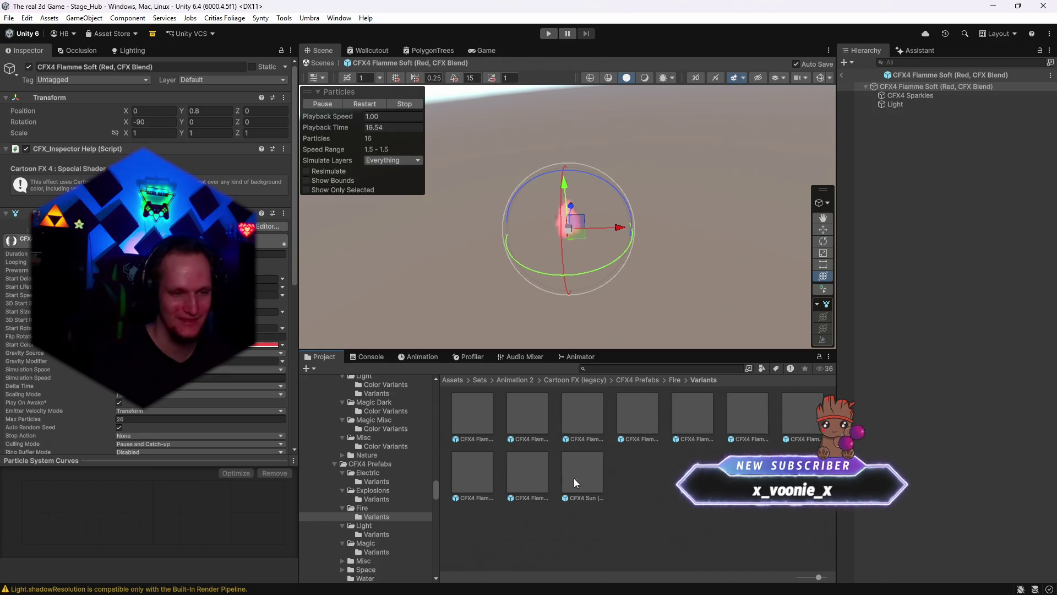
# - Preview the Magic Drain (Blue, Purple, CFX Blend) and Magical Ring (Orange, Purple) effects
pyautogui.click(377, 532)
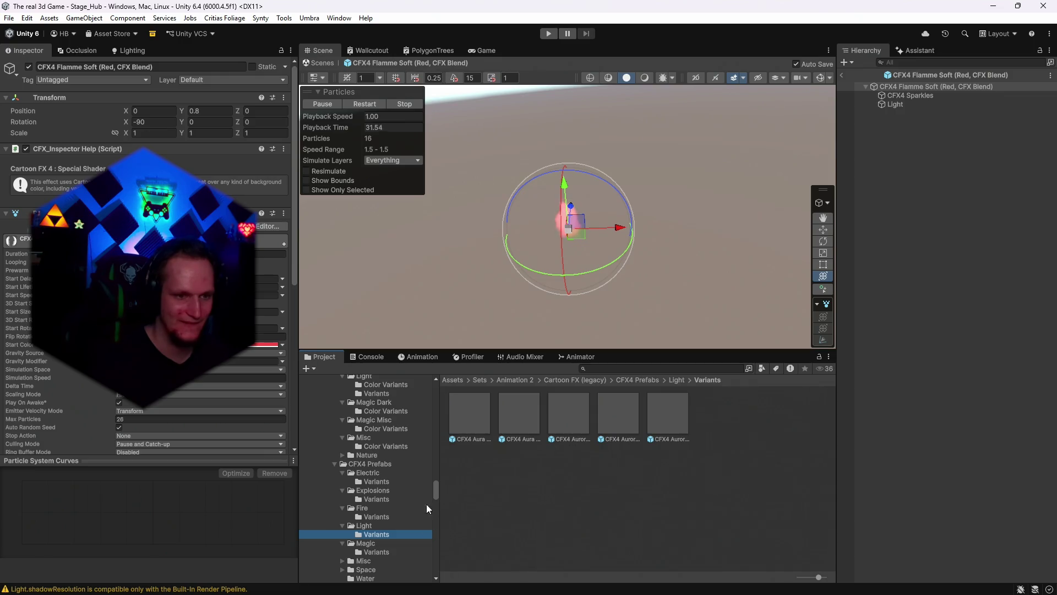
pyautogui.click(371, 553)
pyautogui.doubleClick(532, 412)
pyautogui.doubleClick(572, 411)
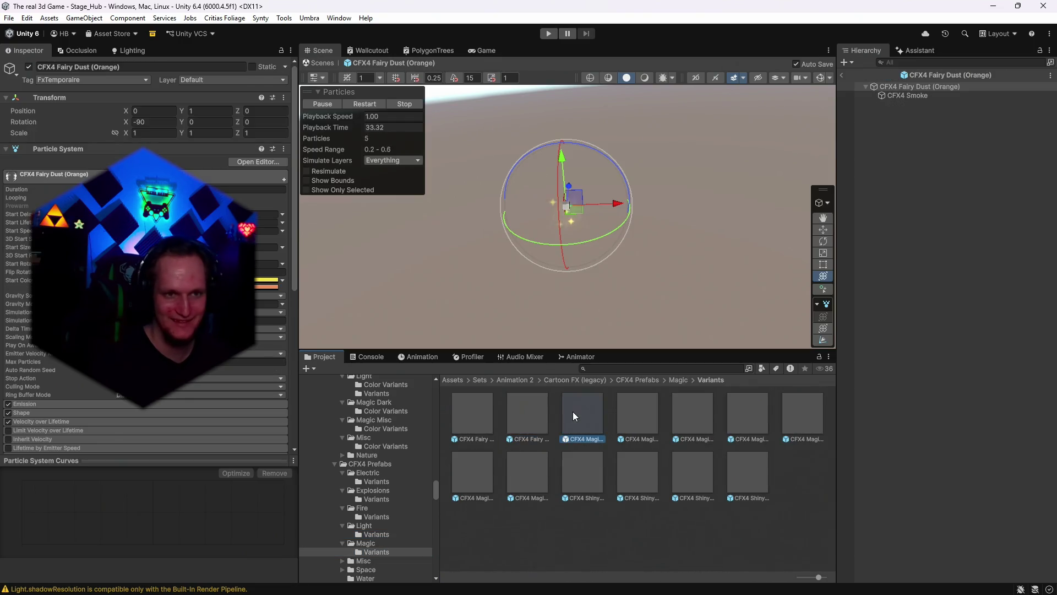
pyautogui.doubleClick(637, 409)
pyautogui.doubleClick(698, 408)
pyautogui.click(753, 408)
pyautogui.doubleClick(753, 408)
pyautogui.doubleClick(806, 416)
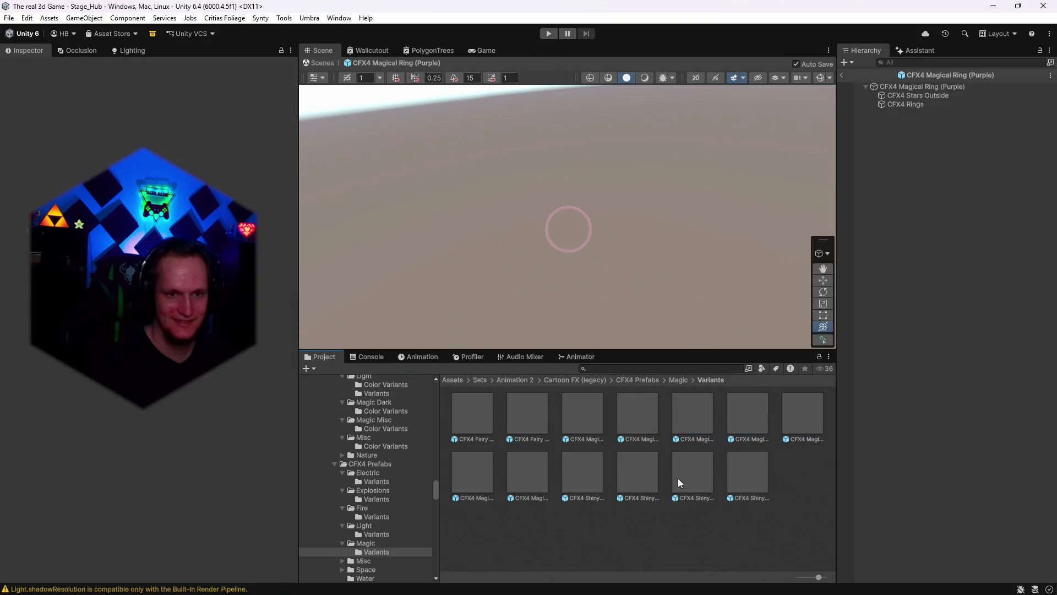
# - Preview the Shiny variants and Magical Ring Loop (Orange), then show the Misc effect variants
pyautogui.doubleClick(679, 478)
pyautogui.doubleClick(630, 477)
pyautogui.doubleClick(573, 475)
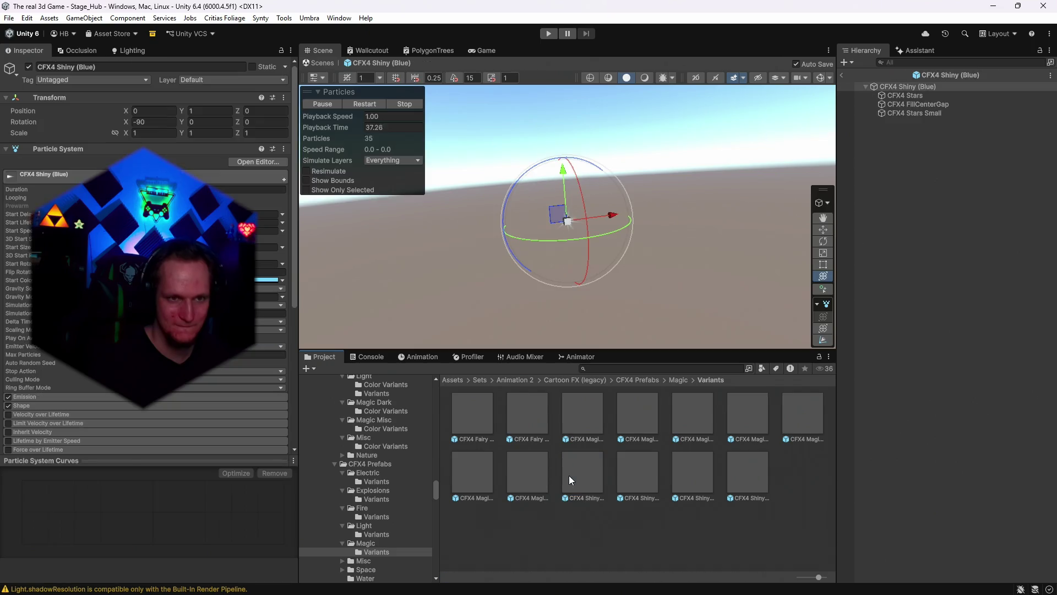
pyautogui.doubleClick(515, 473)
pyautogui.doubleClick(460, 473)
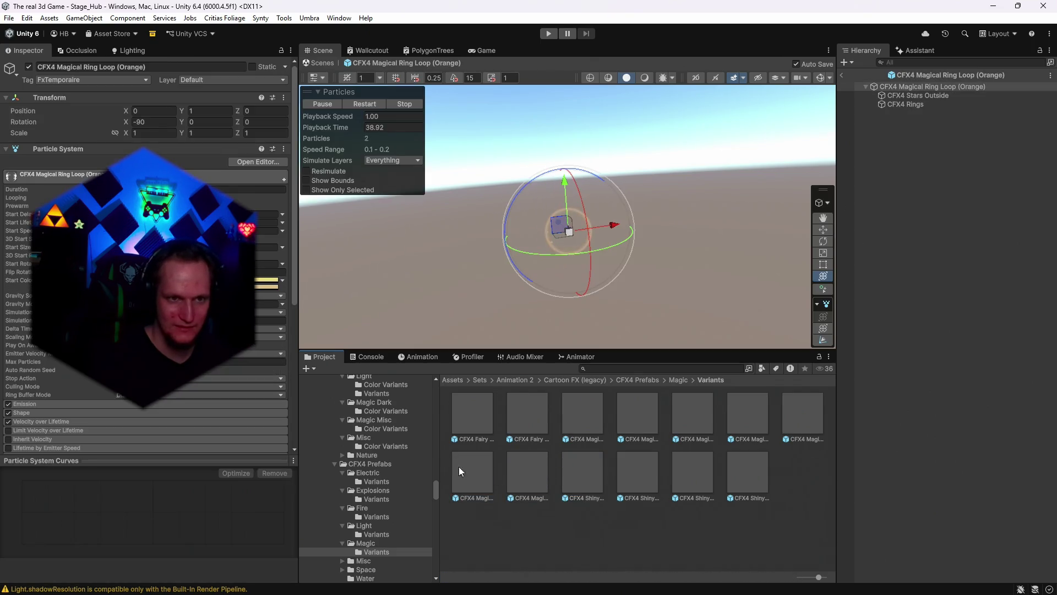
pyautogui.scroll(-3, 387, 495)
pyautogui.click(367, 503)
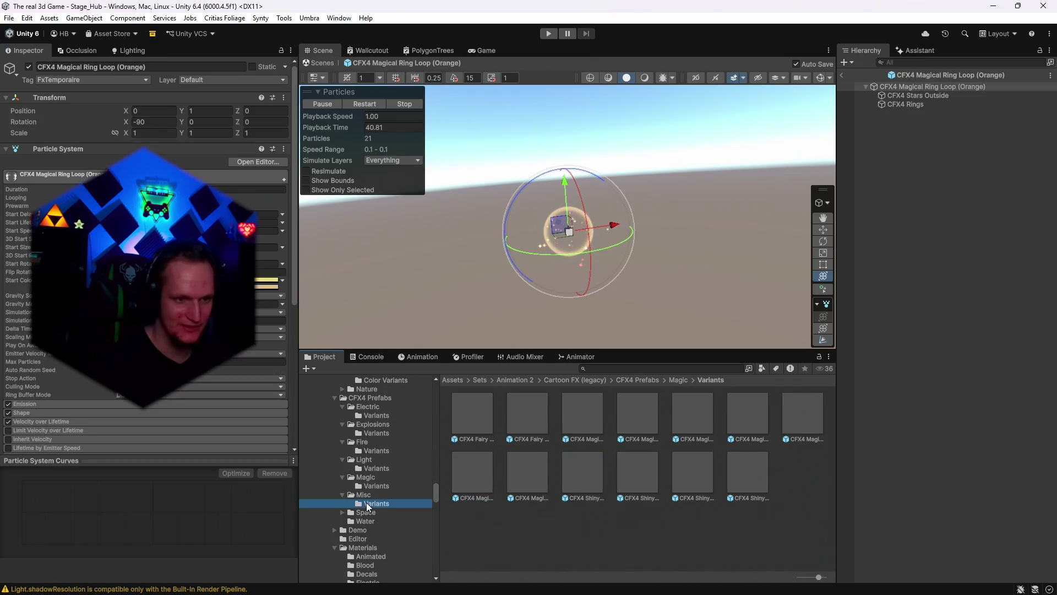
# - Preview the Hit A Green, Red and Yellow and Hit B Blue and Purple variant effects
pyautogui.doubleClick(474, 425)
pyautogui.click(528, 422)
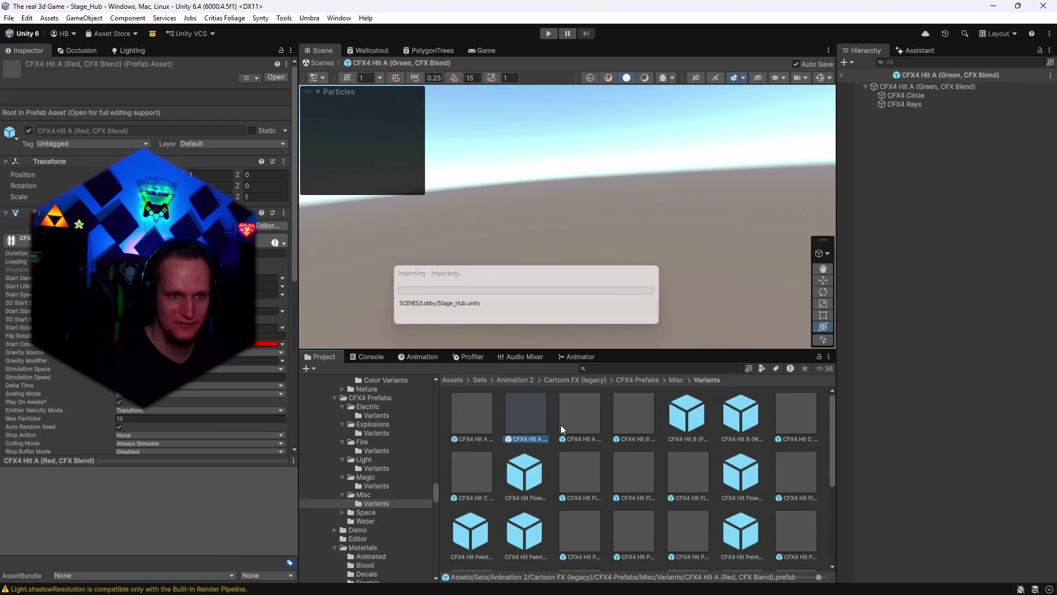
pyautogui.doubleClick(588, 416)
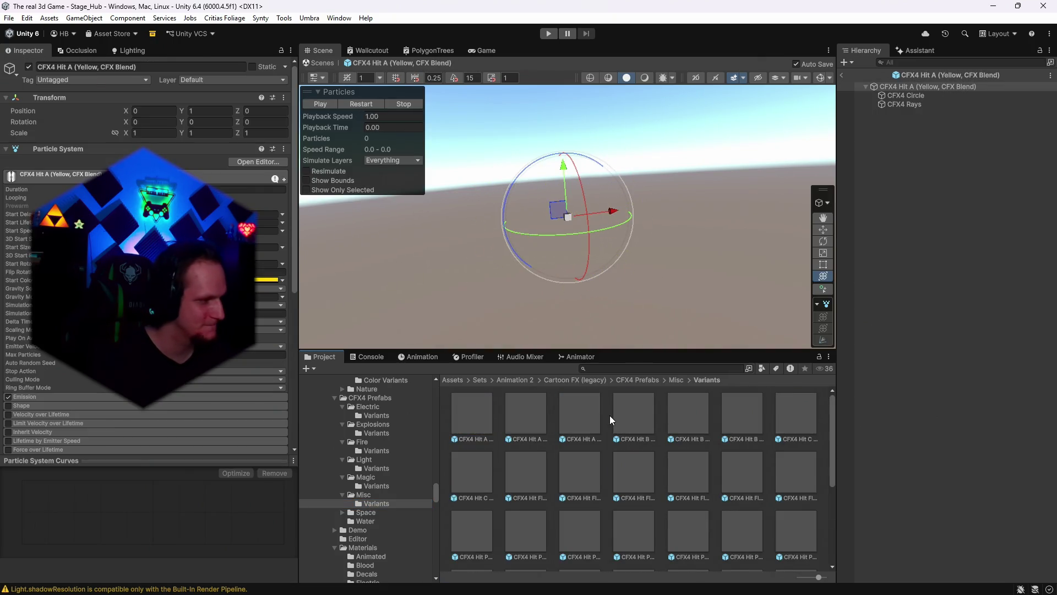
pyautogui.doubleClick(632, 415)
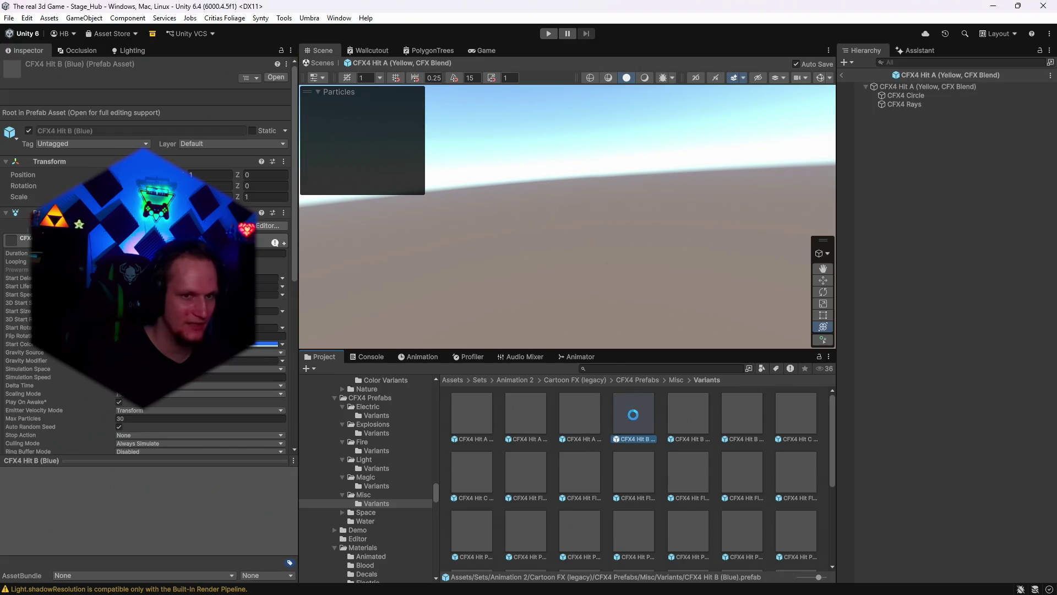
pyautogui.click(685, 425)
pyautogui.doubleClick(686, 425)
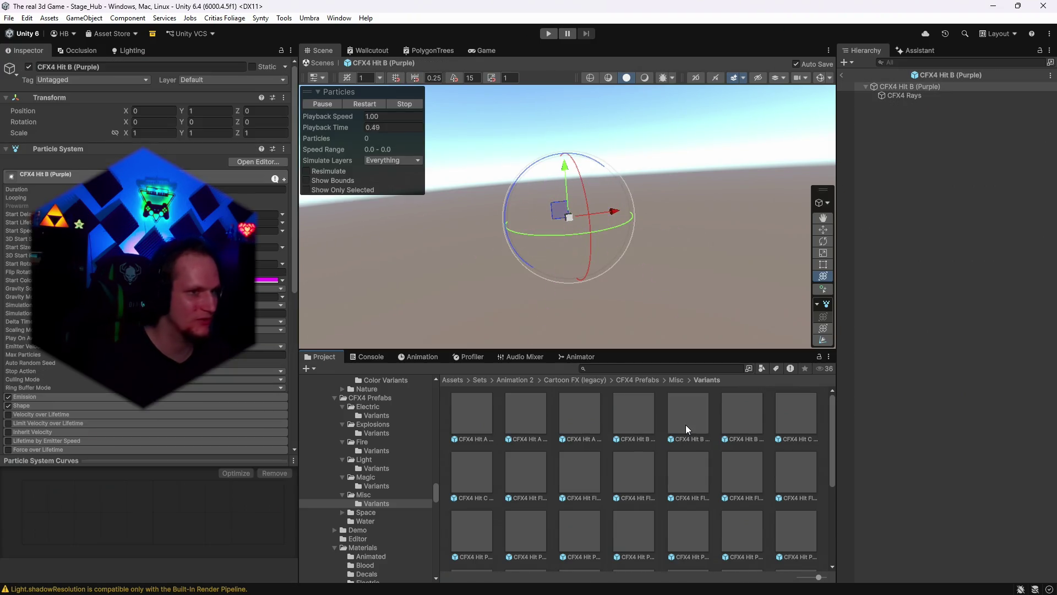
pyautogui.doubleClick(750, 426)
# - Preview the Hit Flower Rainbow, Orange, Green and Blue variants, ending on Rainbow
pyautogui.doubleClick(742, 468)
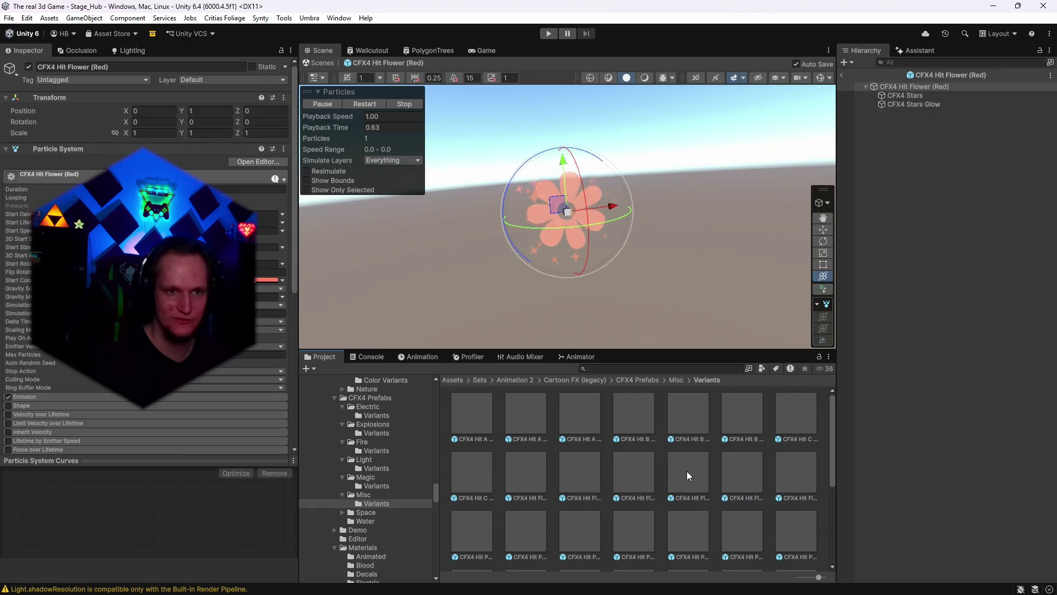
pyautogui.click(647, 475)
pyautogui.doubleClick(648, 476)
pyautogui.doubleClick(577, 468)
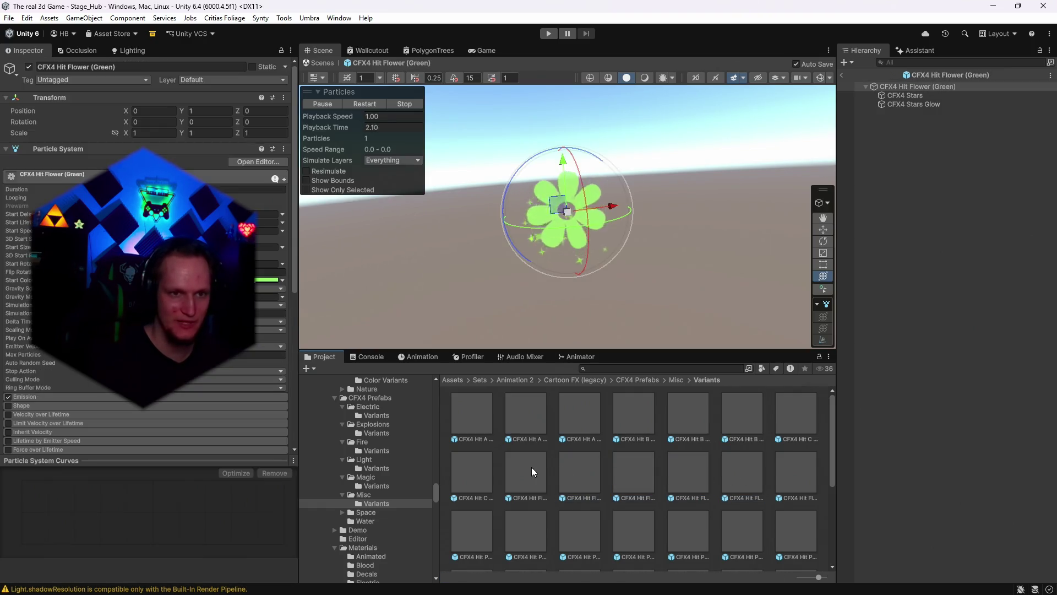
pyautogui.doubleClick(528, 468)
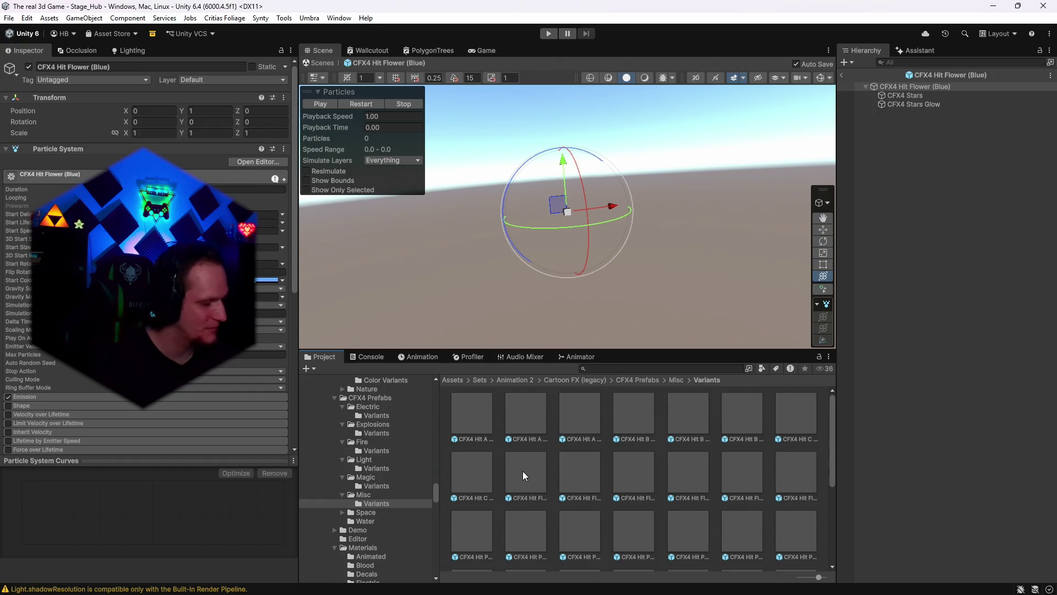
pyautogui.click(585, 495)
pyautogui.click(639, 477)
pyautogui.click(698, 468)
pyautogui.click(740, 487)
# - Preview Hit Paint A and the Hit Paint C Purple, Red and Rainbow effects, then expand the Space folder
pyautogui.scroll(-1, 730, 484)
pyautogui.click(645, 500)
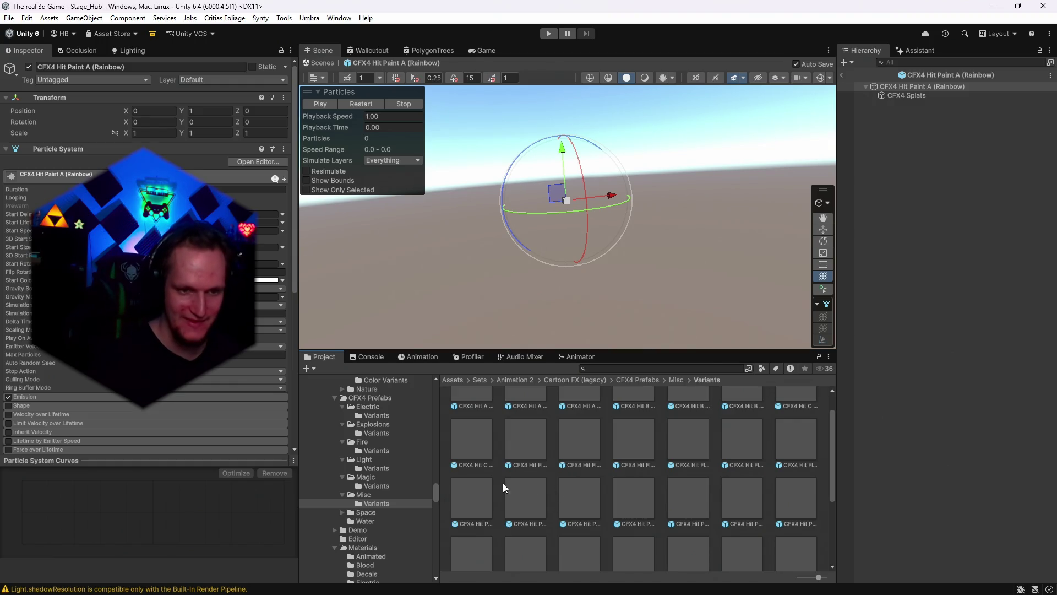
pyautogui.click(545, 496)
pyautogui.scroll(-3, 526, 550)
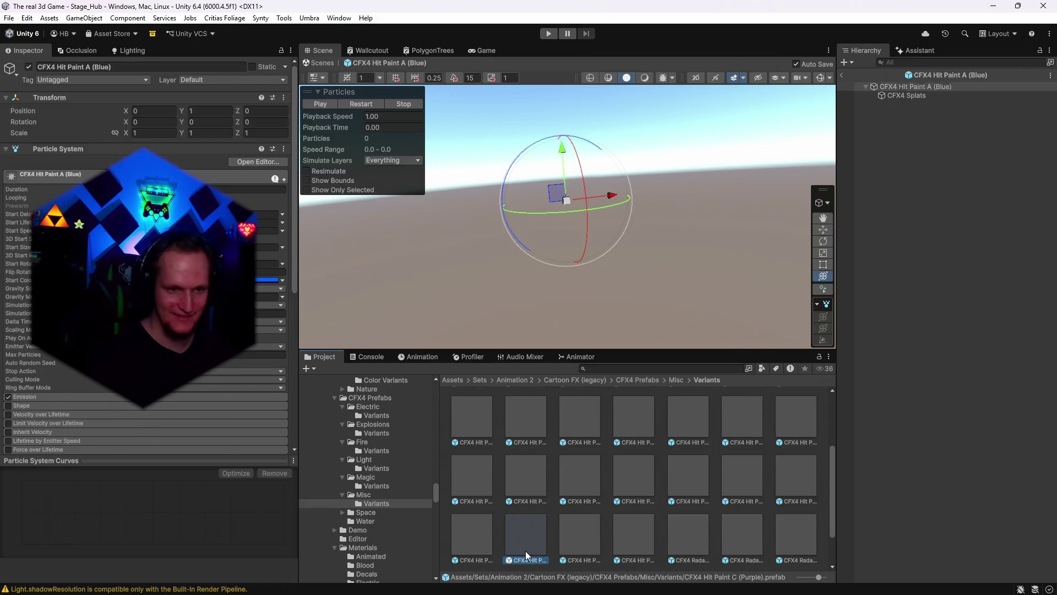
pyautogui.click(599, 552)
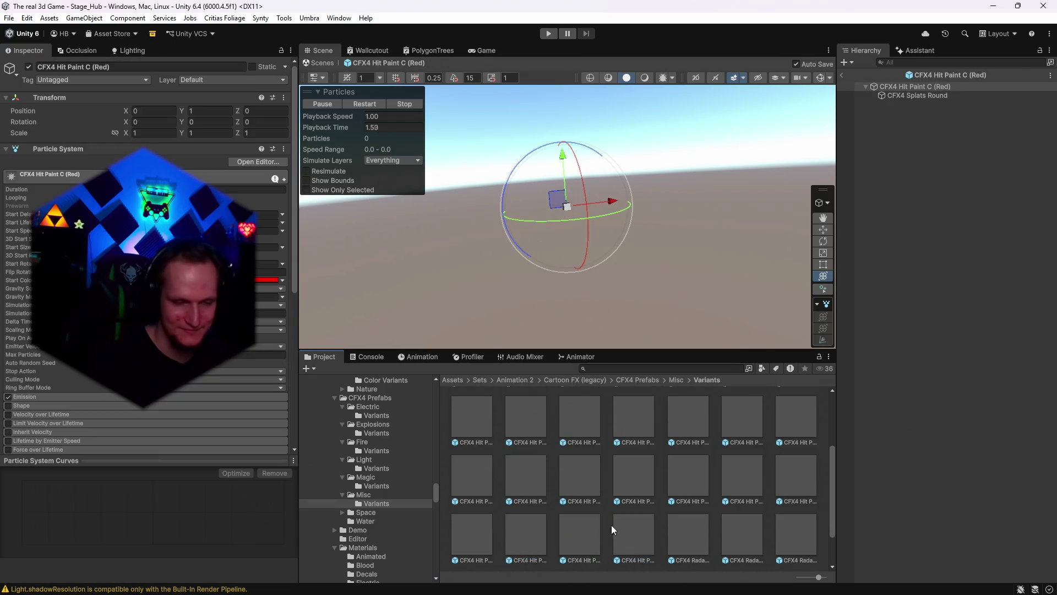
pyautogui.click(535, 530)
pyautogui.click(563, 531)
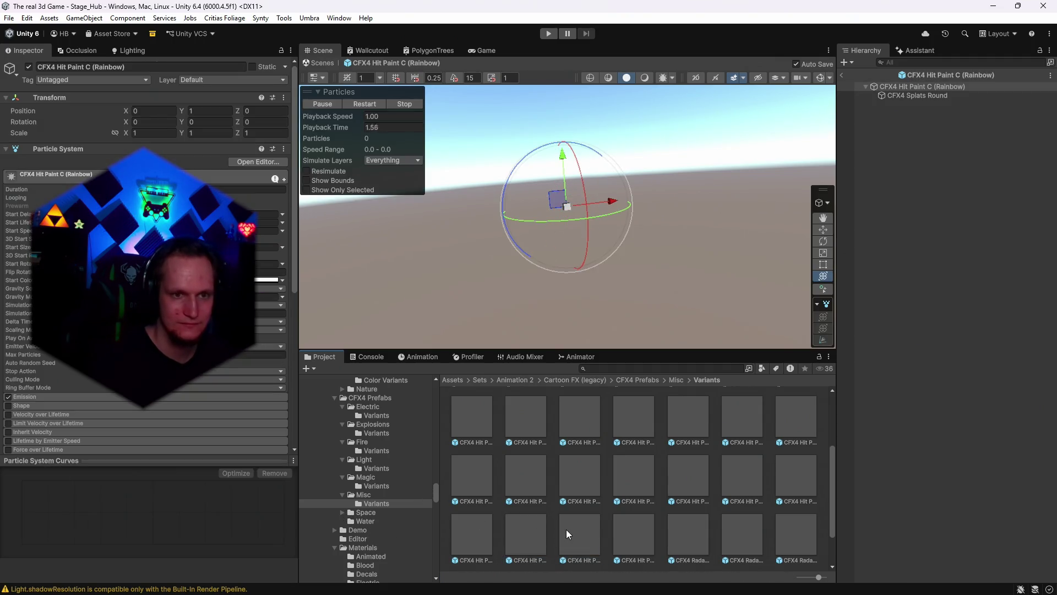
pyautogui.click(340, 514)
pyautogui.click(342, 512)
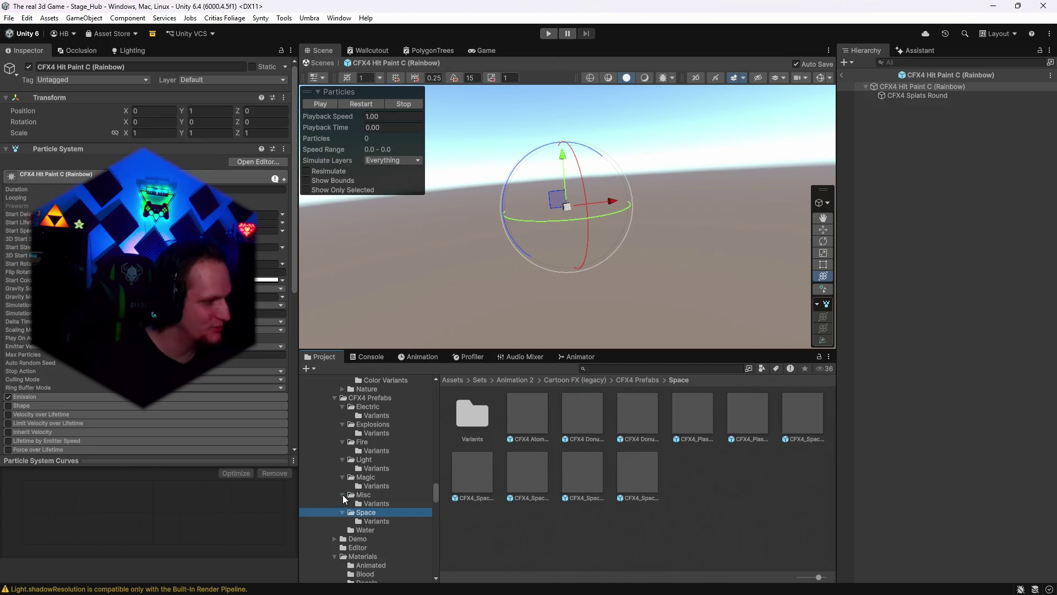
# - Preview Space Thruster B, the Plasma Ball effects and Space Disintegrate, orbiting around the plasma ball
pyautogui.click(526, 480)
pyautogui.click(571, 420)
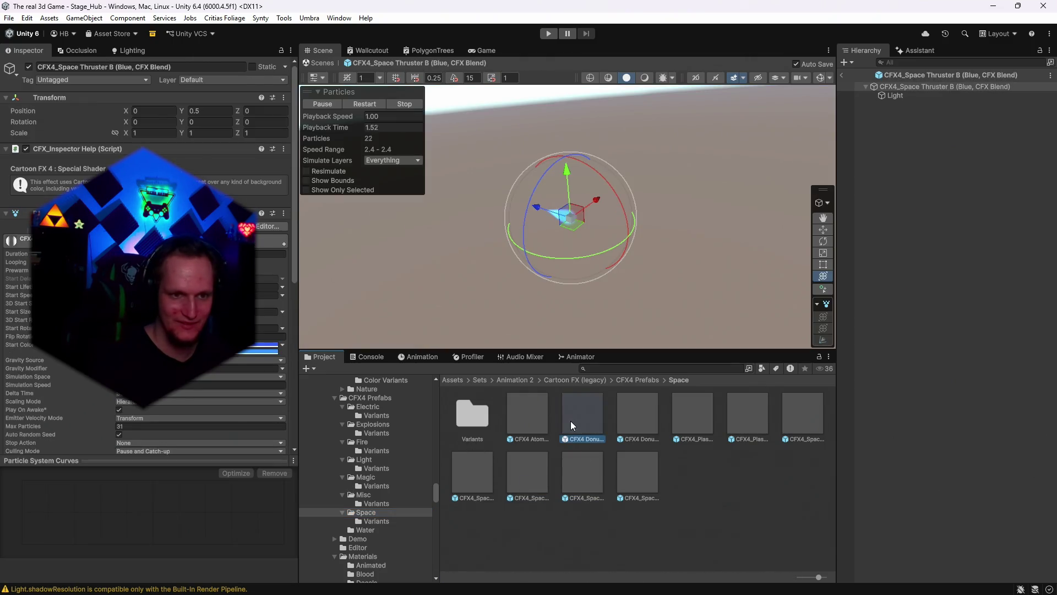
pyautogui.click(692, 416)
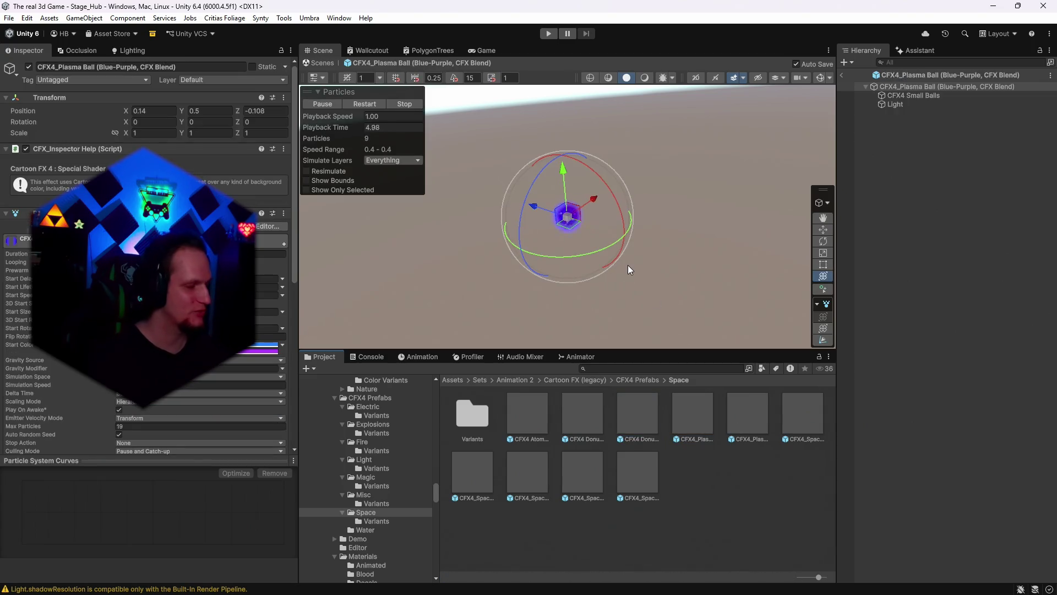
pyautogui.moveTo(677, 225)
pyautogui.mouseDown()
pyautogui.moveTo(663, 225)
pyautogui.moveTo(668, 219)
pyautogui.mouseUp()
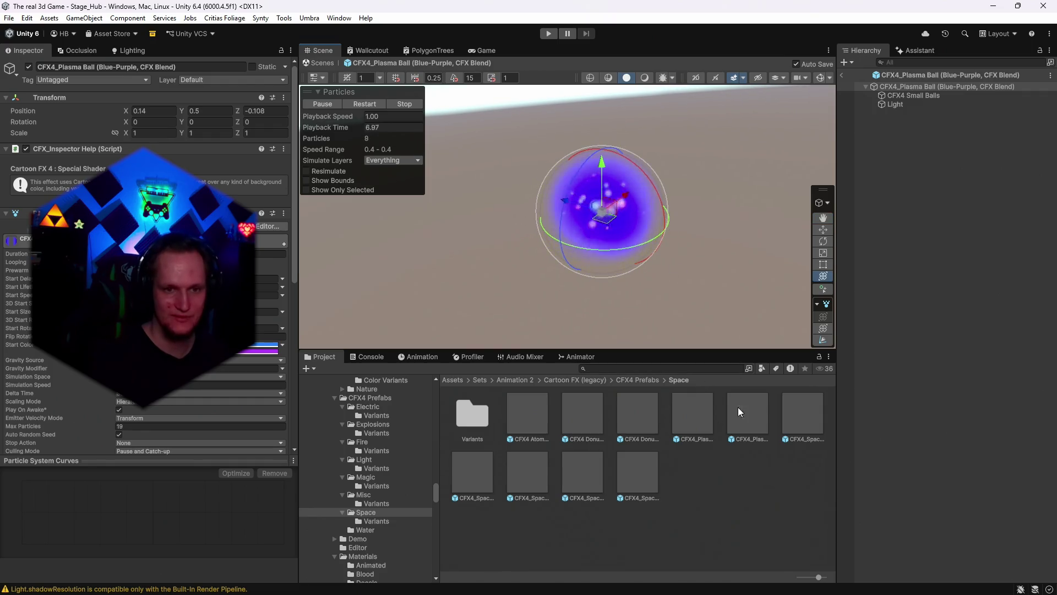
pyautogui.click(765, 412)
pyautogui.click(810, 411)
pyautogui.doubleClick(809, 410)
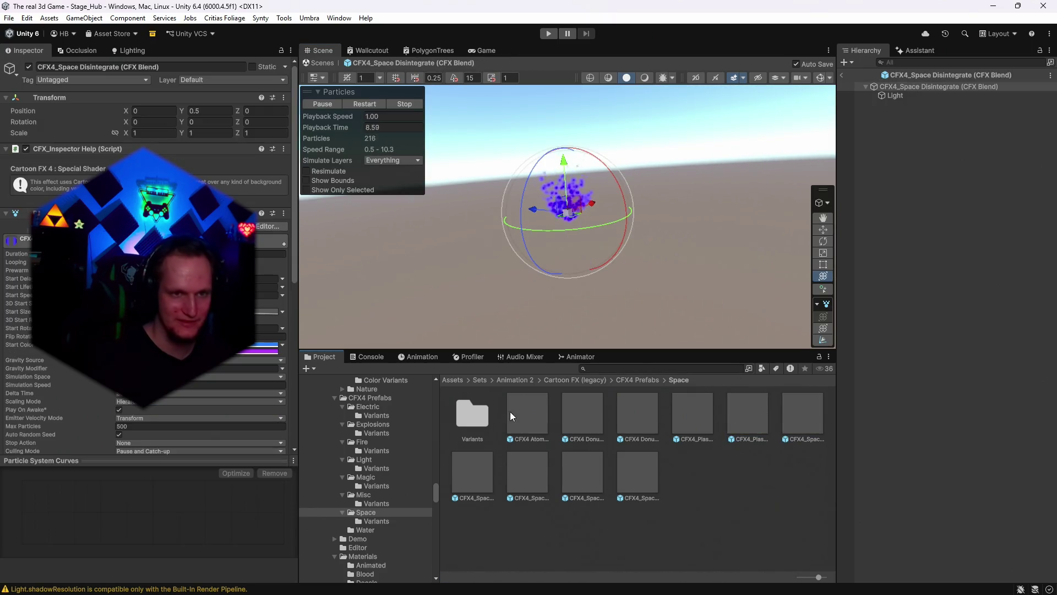
# - Show the Space variants, then list the Water prefabs and preview Bubbles Choke
pyautogui.scroll(-1, 385, 485)
pyautogui.click(370, 487)
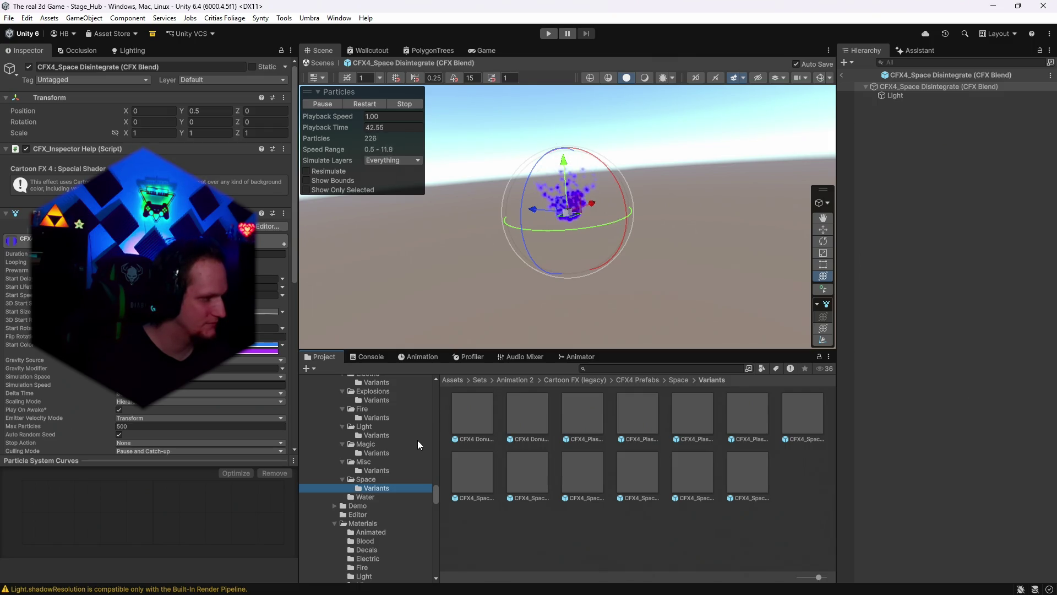
pyautogui.click(370, 496)
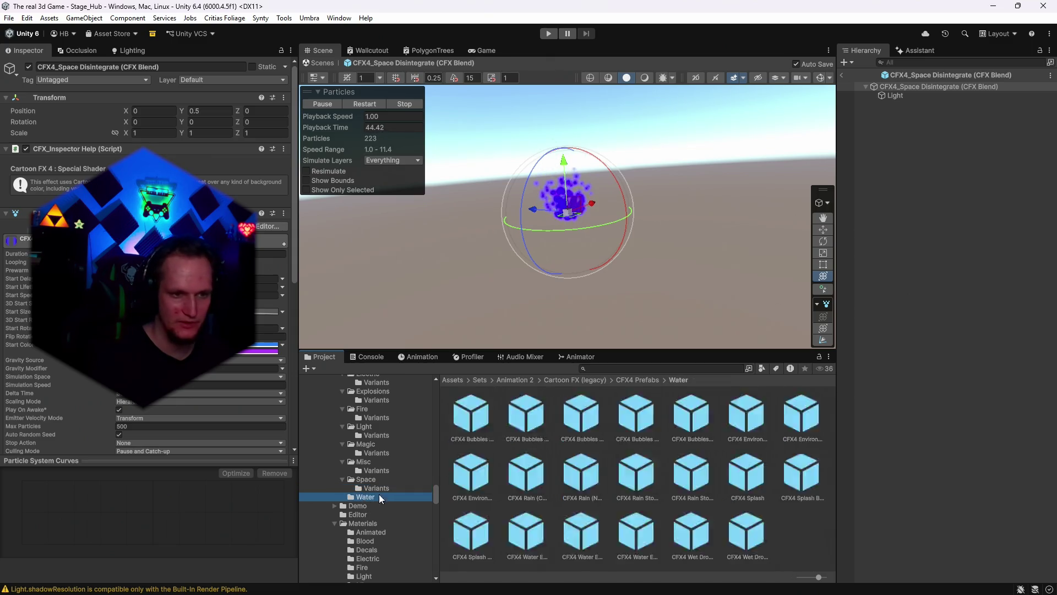
pyautogui.click(531, 422)
# - Preview Bubbles Hit, then browse the blood_04, burn_effect, pistol and ricochet sprite frames
pyautogui.click(650, 424)
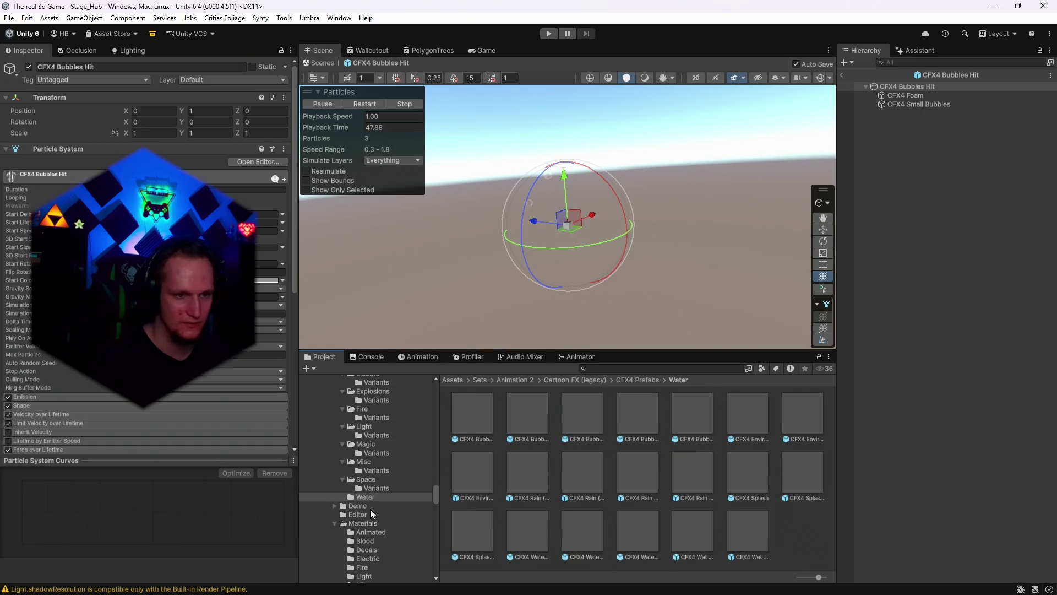
pyautogui.scroll(-2, 371, 509)
pyautogui.click(371, 467)
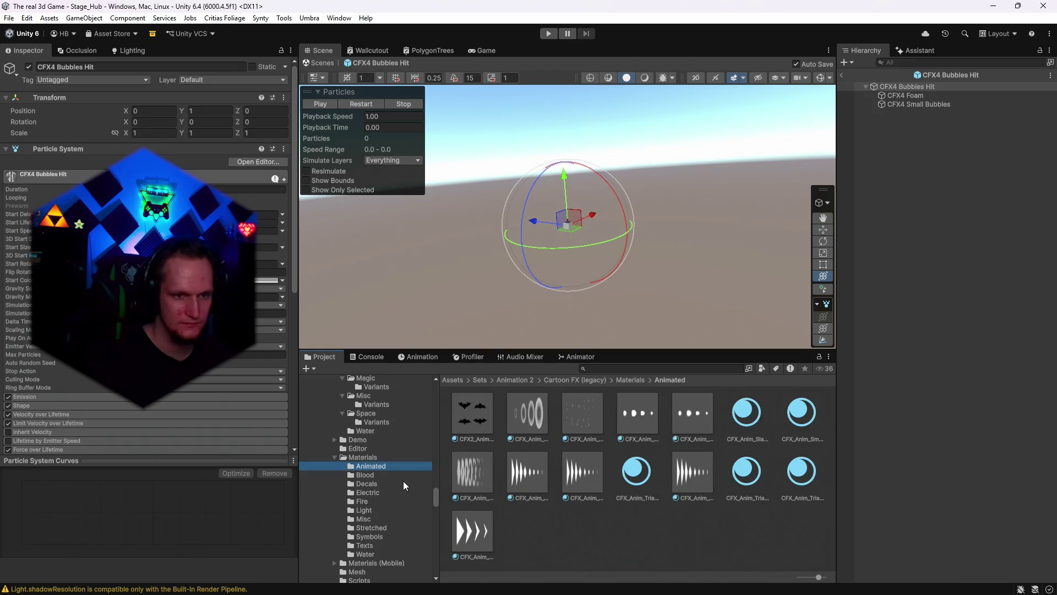
pyautogui.scroll(-10, 375, 483)
pyautogui.scroll(-3, 375, 483)
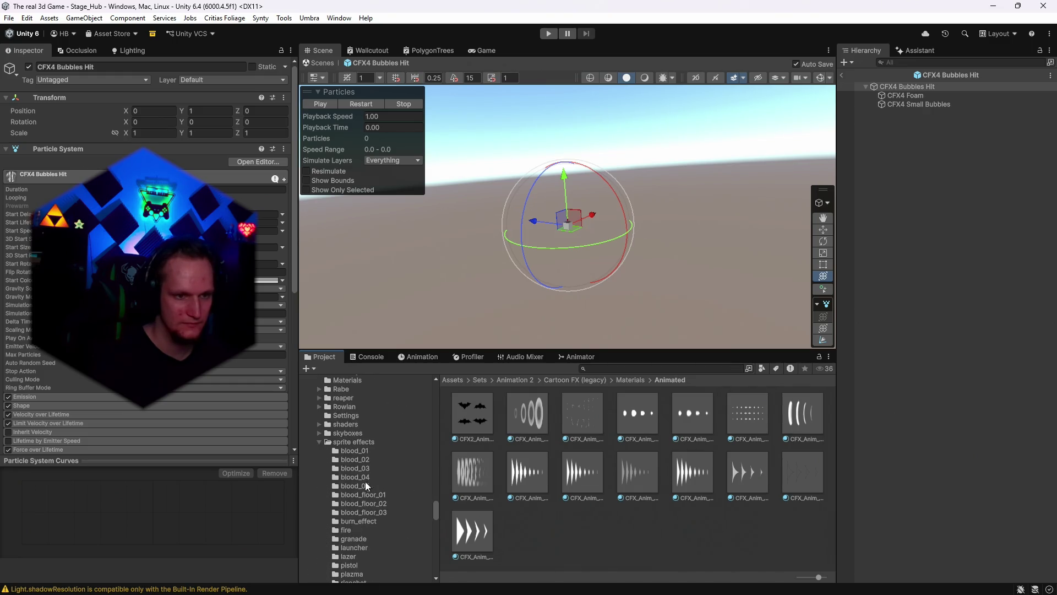
pyautogui.click(358, 476)
pyautogui.scroll(-3, 364, 485)
pyautogui.click(360, 490)
pyautogui.scroll(-6, 364, 495)
pyautogui.click(357, 463)
pyautogui.click(364, 484)
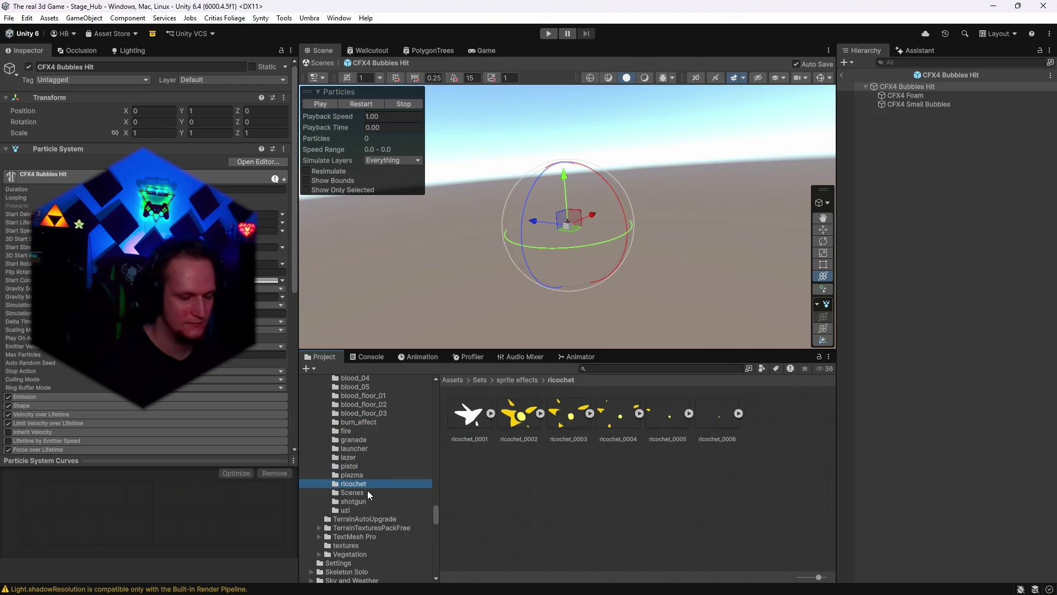
pyautogui.scroll(-3, 368, 494)
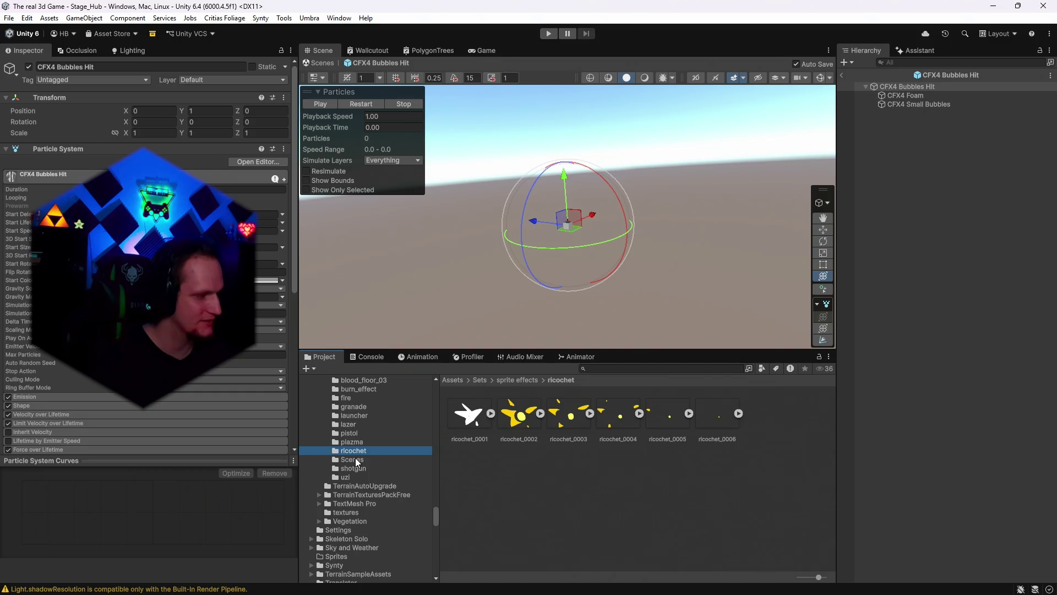
# - Look through the Scenes folder and the shotgun and uzi sprite frames
pyautogui.scroll(3, 353, 473)
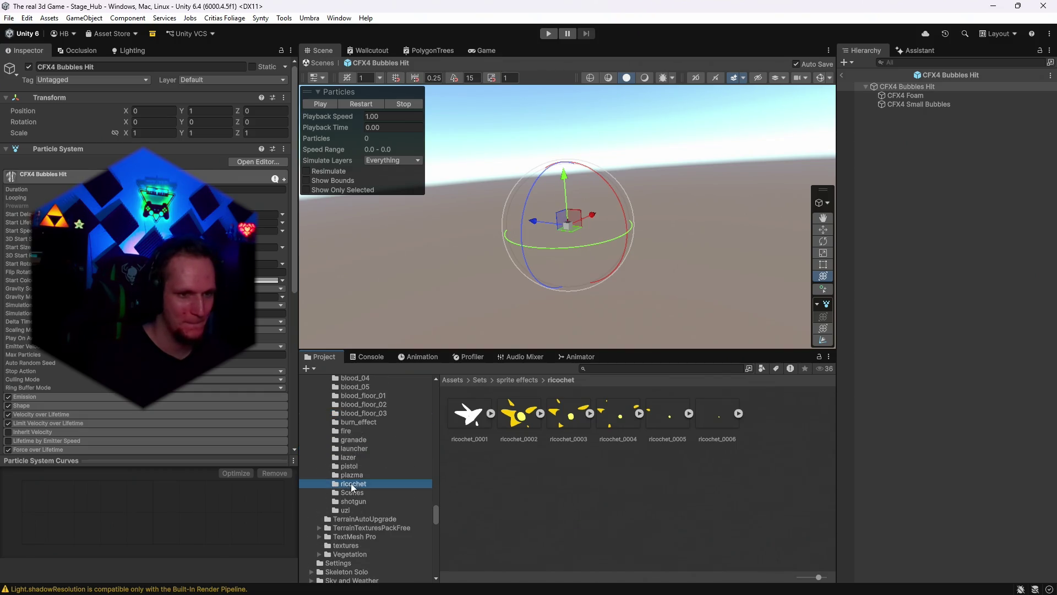
pyautogui.click(350, 494)
pyautogui.click(352, 501)
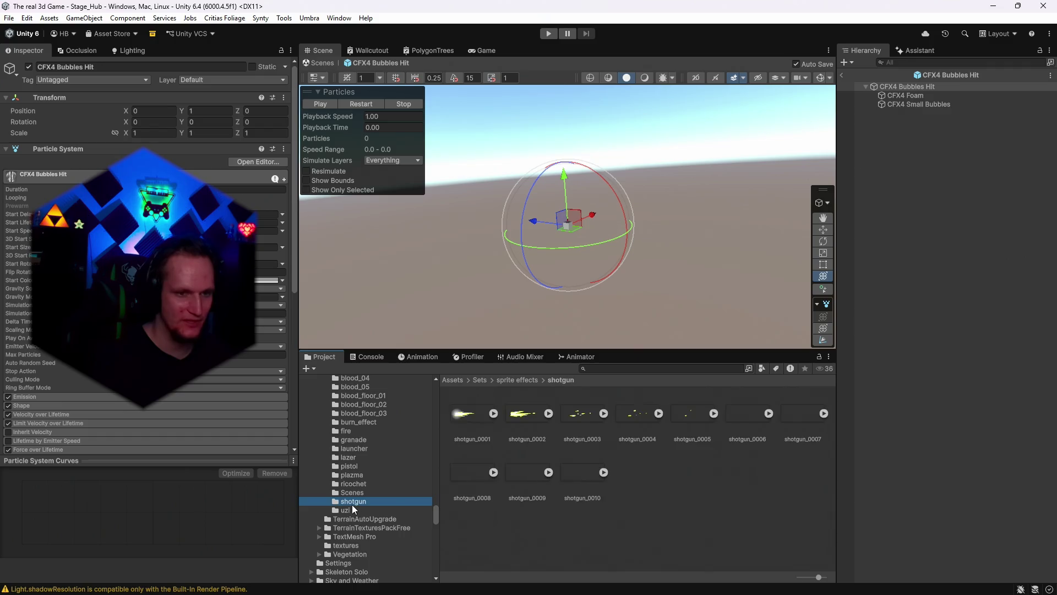
pyautogui.click(351, 510)
pyautogui.scroll(-6, 366, 509)
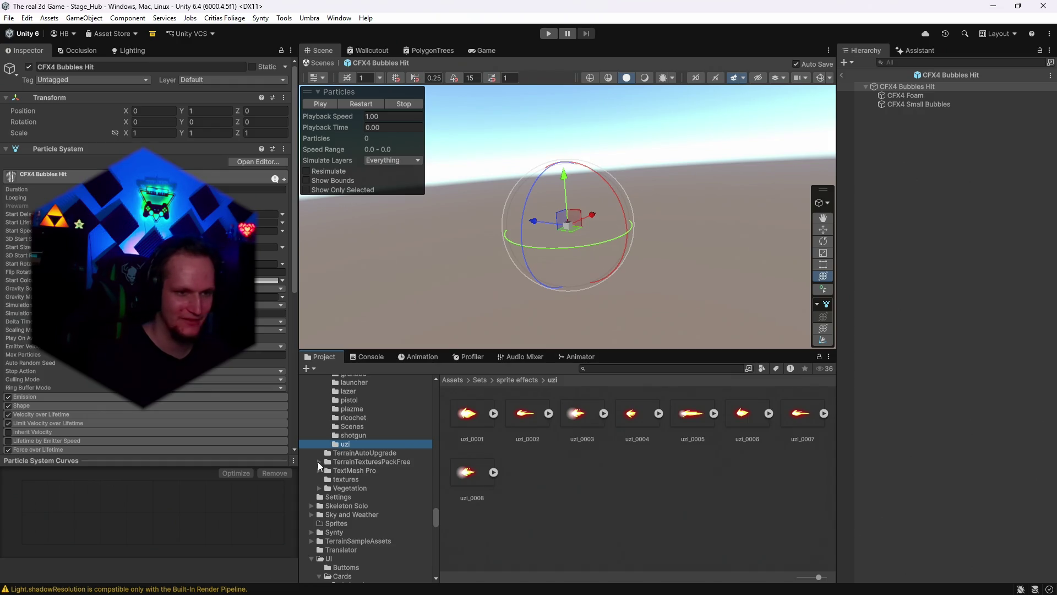
pyautogui.scroll(-10, 376, 469)
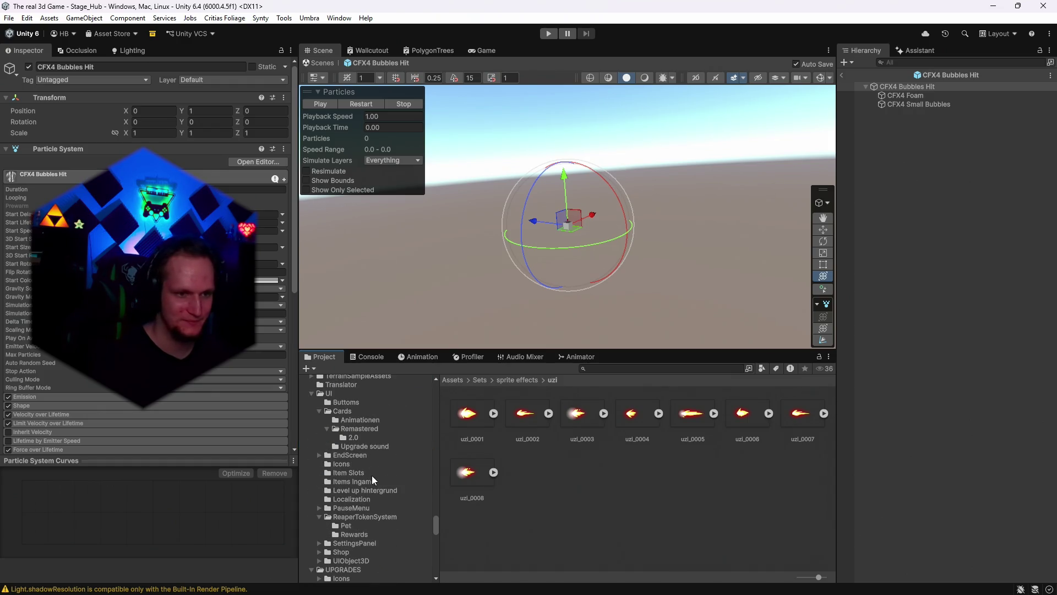
# - Check the 2.0 card assets and Upgrade sound clips, then reach the CFX3 Electric Color Variants
pyautogui.click(354, 438)
pyautogui.click(360, 447)
pyautogui.scroll(10, 380, 455)
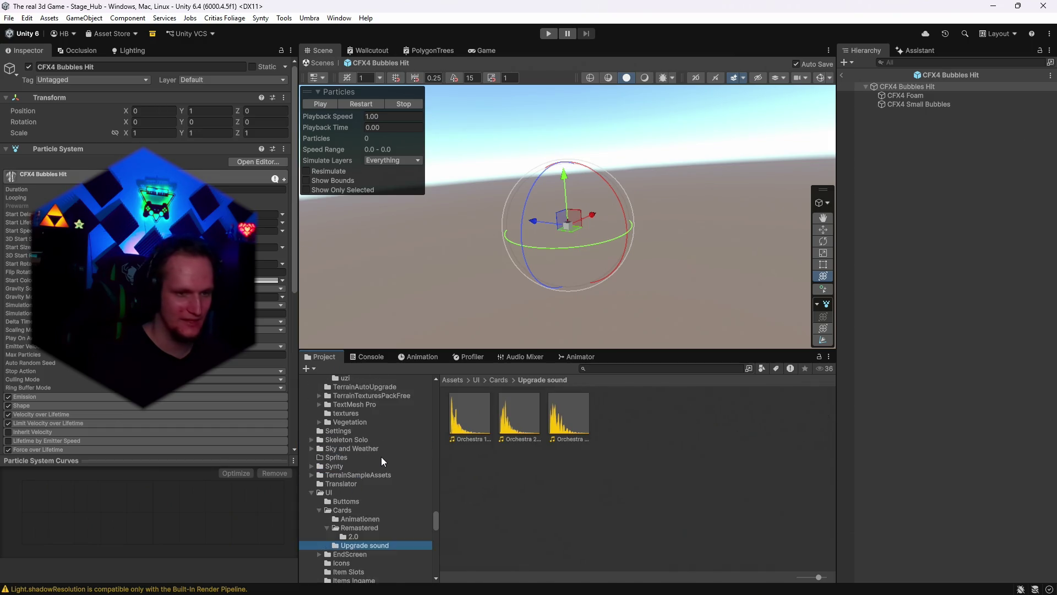
pyautogui.scroll(10, 369, 467)
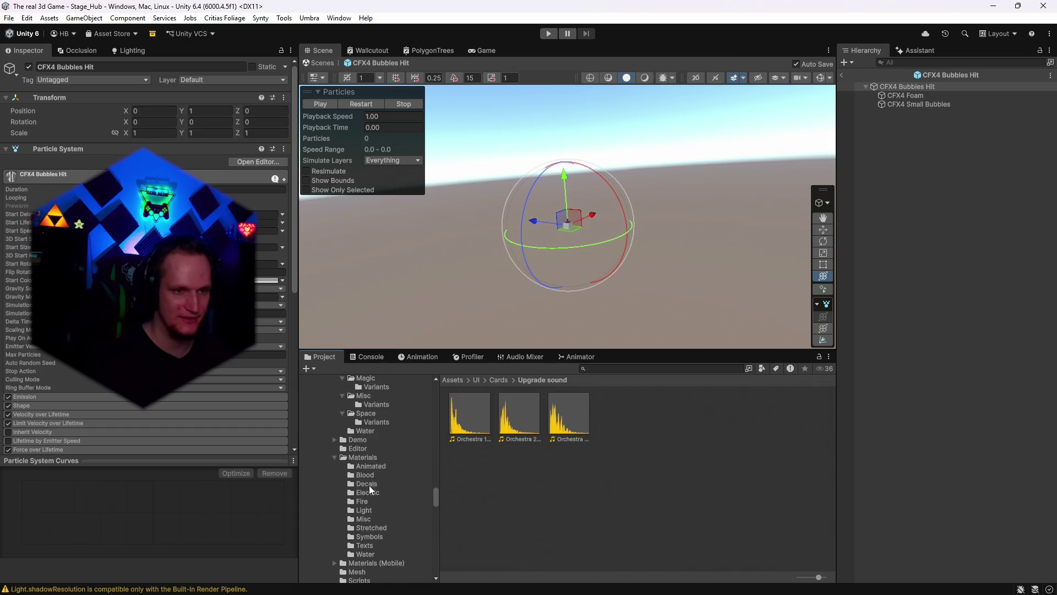
pyautogui.click(363, 532)
pyautogui.scroll(10, 375, 532)
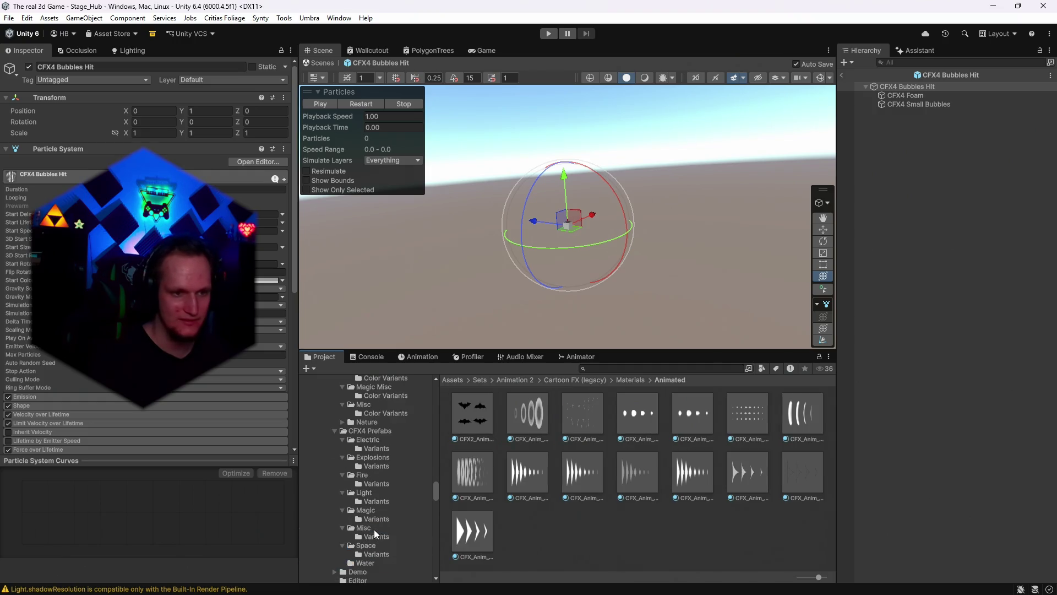
pyautogui.click(370, 488)
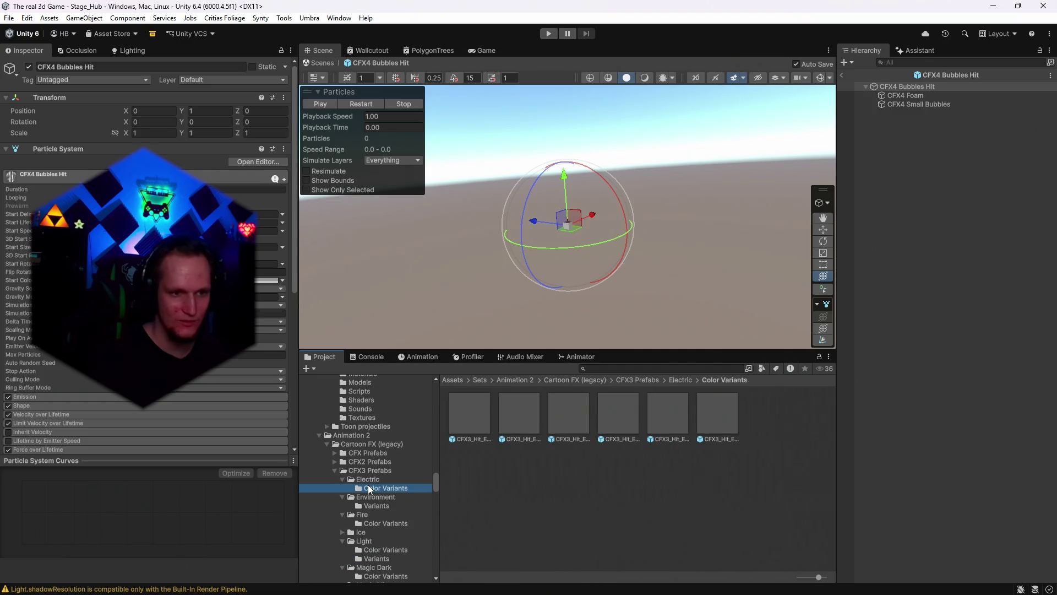
# - Expand CFX2 Blood variants and preview the CFX2_Blood_Add Cyan fountain effect
pyautogui.click(334, 461)
pyautogui.click(342, 471)
pyautogui.click(351, 479)
pyautogui.click(372, 489)
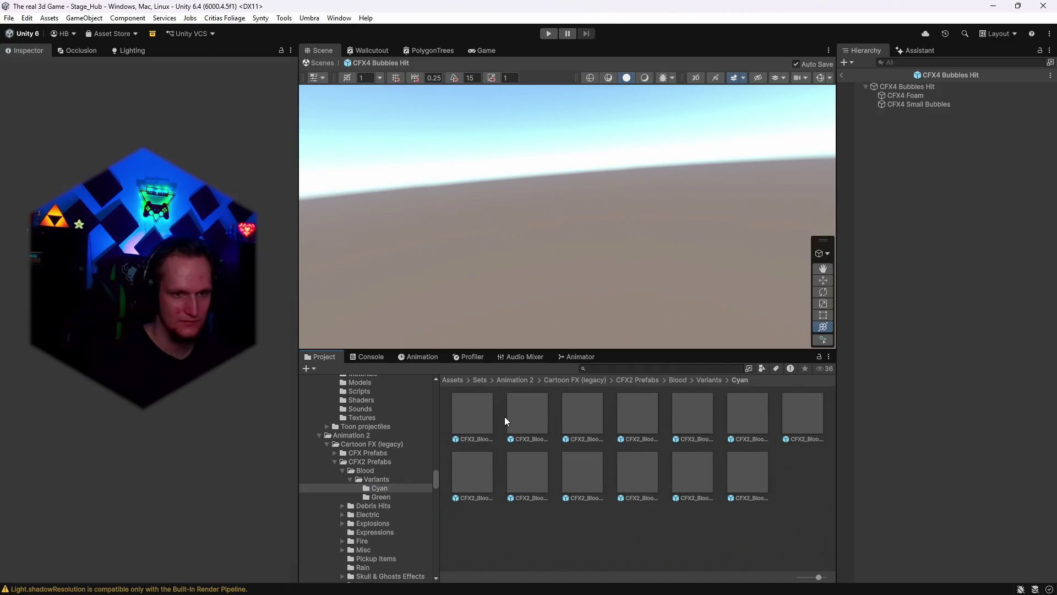
pyautogui.click(506, 419)
pyautogui.click(595, 414)
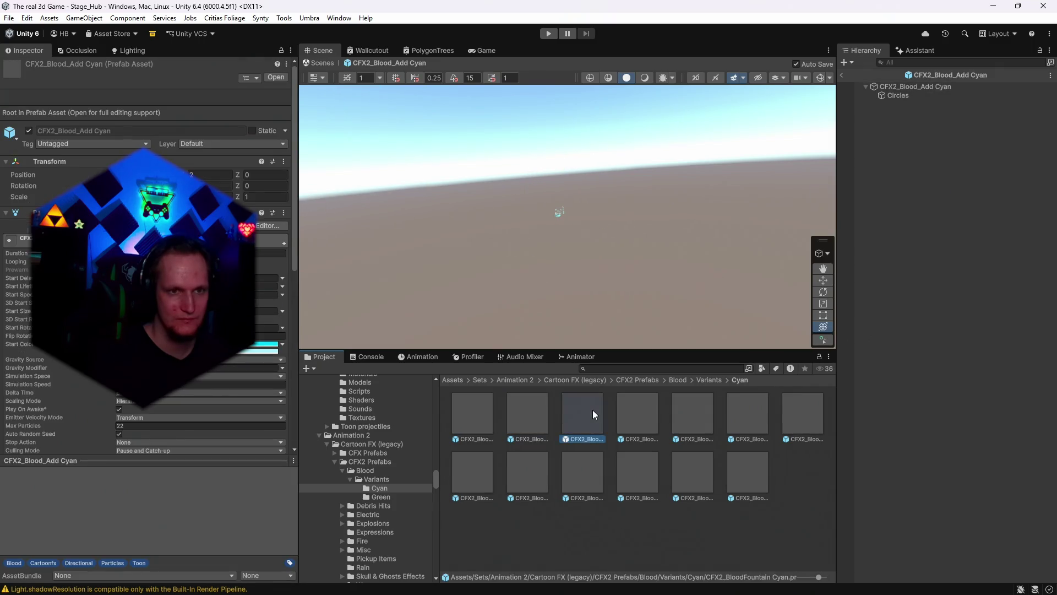
pyautogui.doubleClick(594, 414)
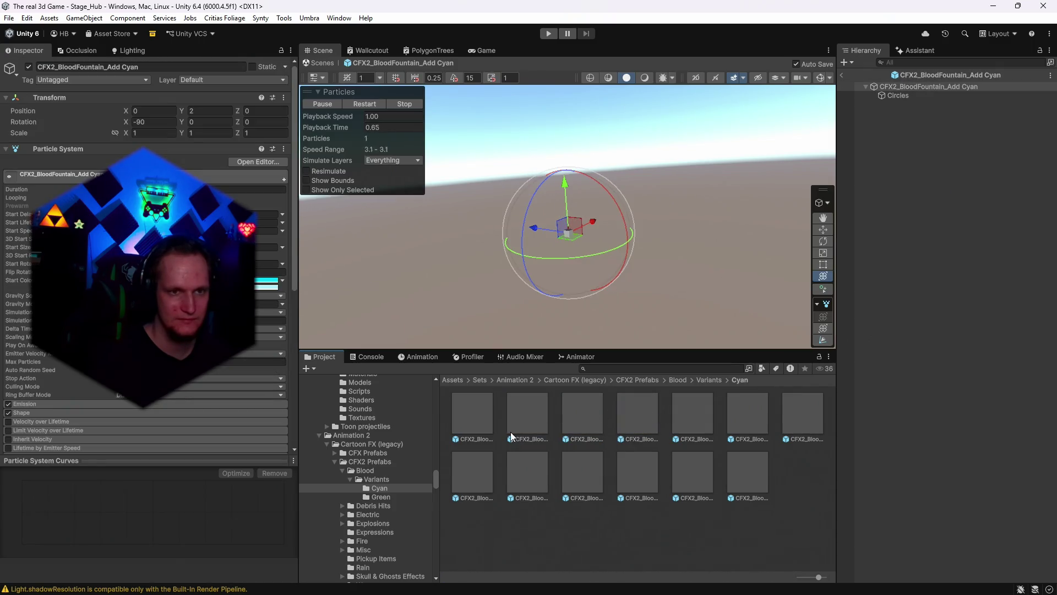
pyautogui.scroll(-3, 391, 502)
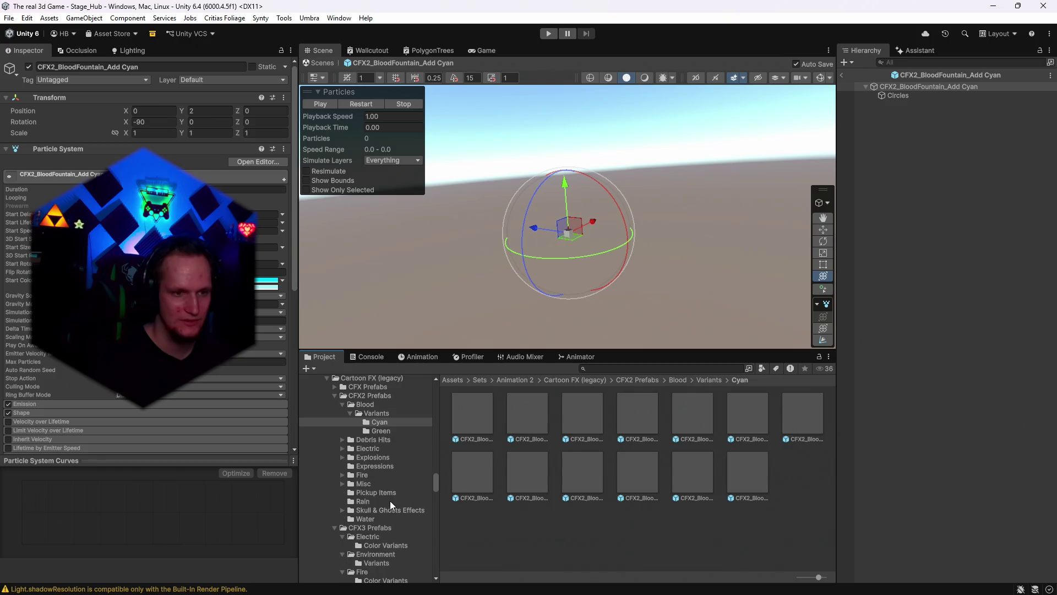
# - Preview the CFX2_WWExplosion Blue, NoTrail Blue and red WWExplosion_C explosion variants
pyautogui.click(342, 458)
pyautogui.click(363, 466)
pyautogui.doubleClick(473, 414)
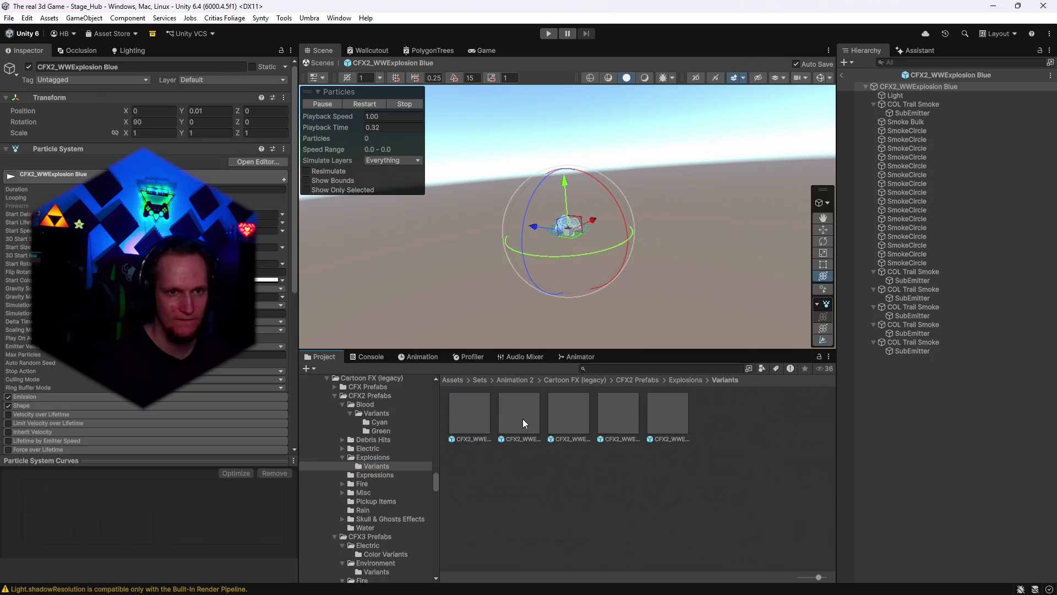
pyautogui.doubleClick(574, 417)
pyautogui.doubleClick(608, 413)
# - Preview the CFX2 expression effects, including Angry_Frowns and Confused
pyautogui.click(354, 475)
pyautogui.doubleClick(468, 421)
pyautogui.doubleClick(524, 417)
pyautogui.doubleClick(567, 415)
# - Preview CFX2_DoubleFireBall A Green and select CFX2_PickupClub from Pickup Items
pyautogui.click(343, 484)
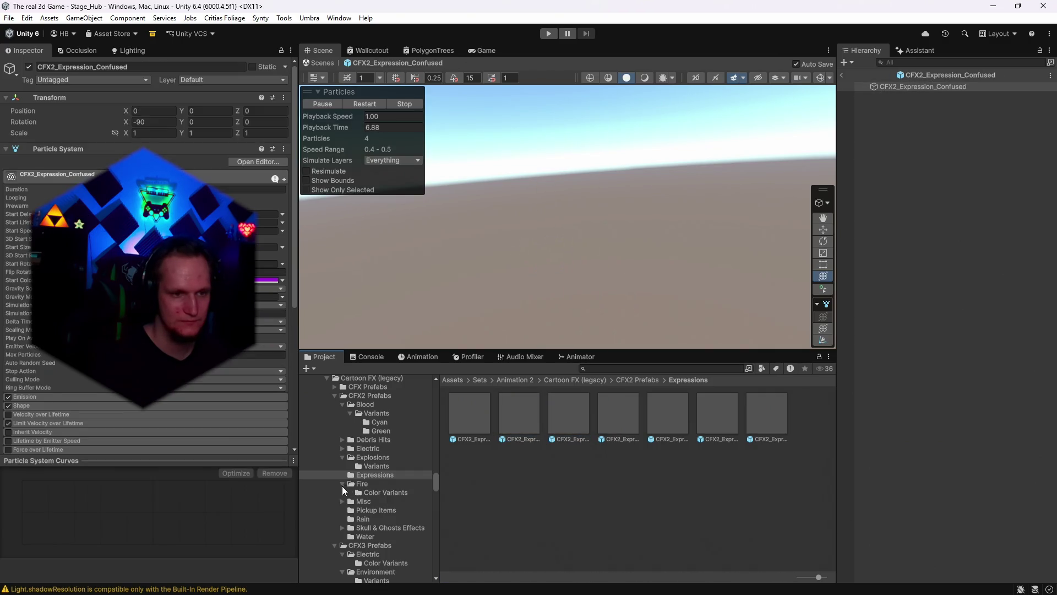
pyautogui.click(377, 493)
pyautogui.doubleClick(474, 425)
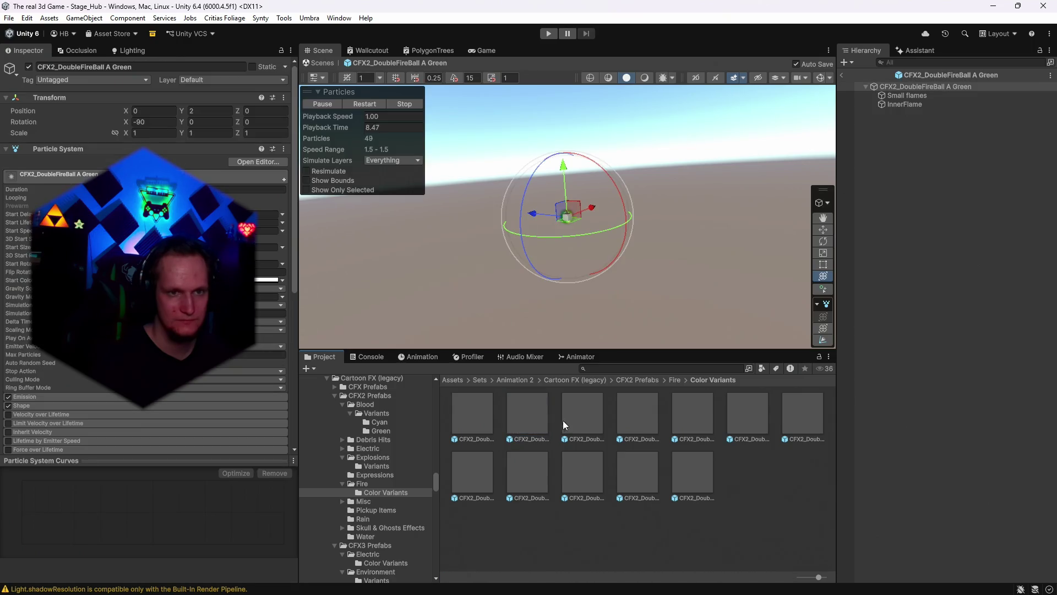
pyautogui.click(368, 509)
pyautogui.click(477, 432)
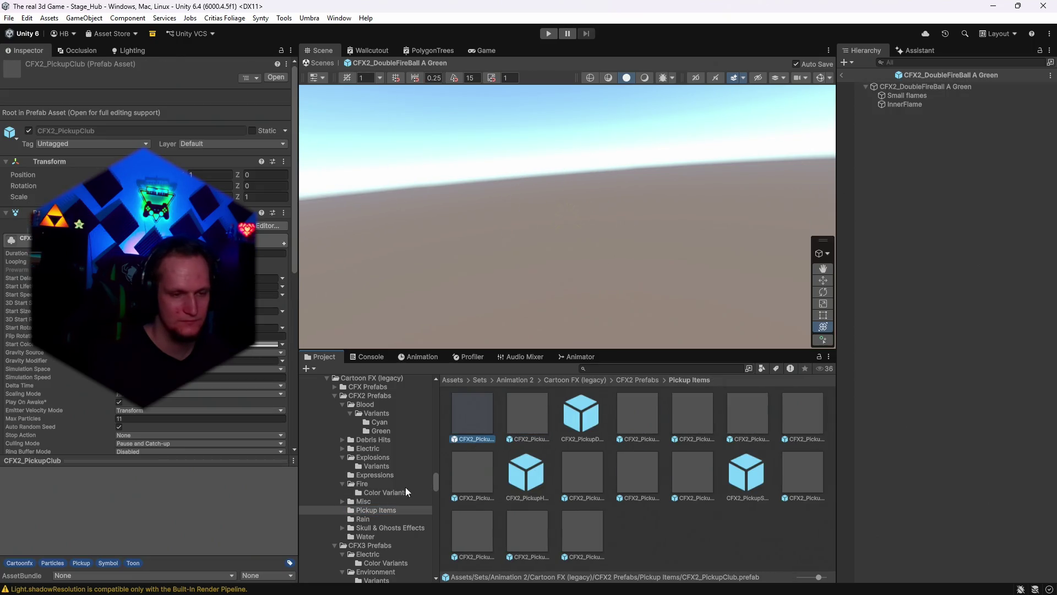
# - Preview the CFX2_Rain and CFX2_RainLight effects from the Rain folder
pyautogui.click(363, 519)
pyautogui.doubleClick(468, 422)
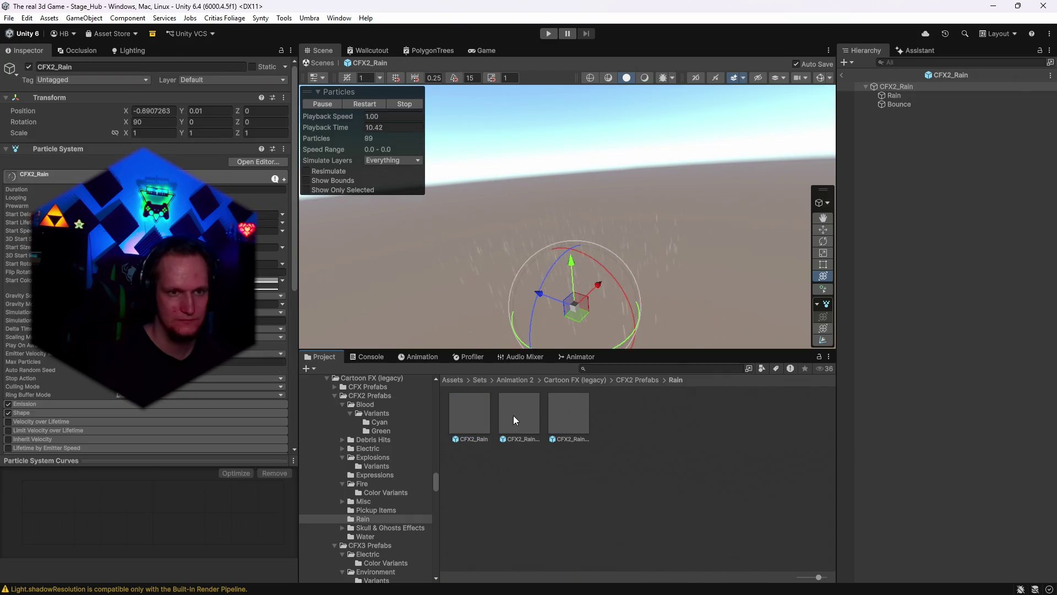
pyautogui.doubleClick(523, 413)
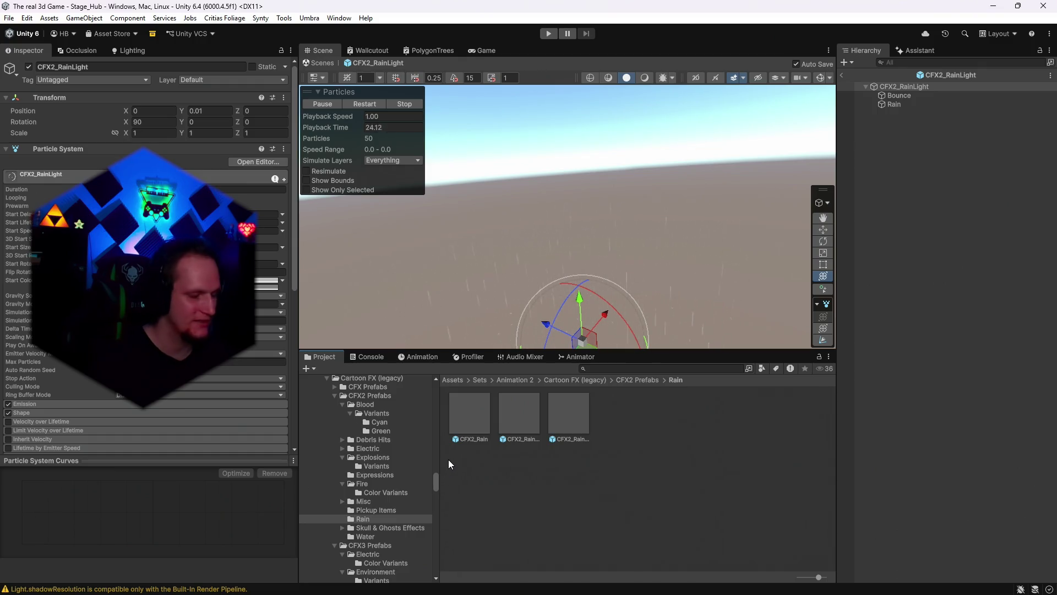
pyautogui.scroll(-3, 382, 500)
pyautogui.click(343, 462)
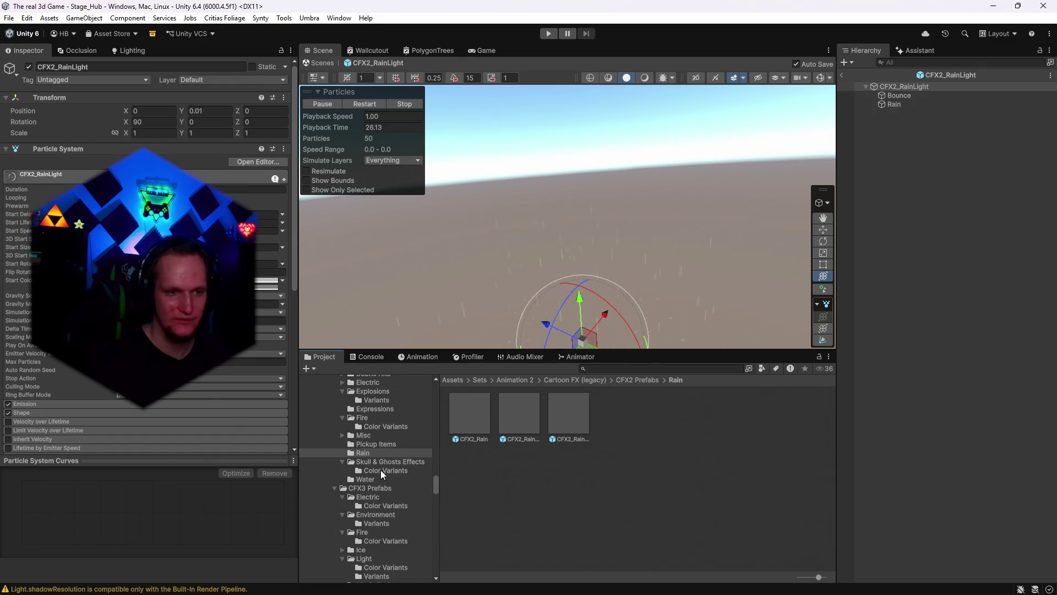
# - Preview CFX2_EnemyDeathGhost, EnemyDeathSkull, EnemyDeathSkull_Ground and PoisonCloud effects
pyautogui.click(377, 462)
pyautogui.doubleClick(537, 424)
pyautogui.doubleClick(582, 420)
pyautogui.doubleClick(650, 411)
pyautogui.doubleClick(687, 415)
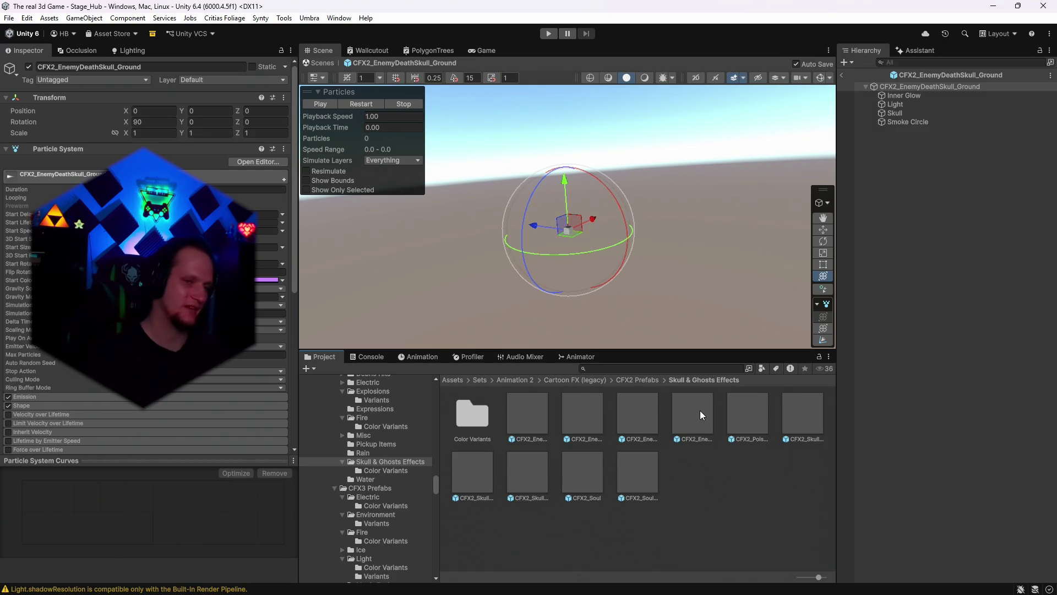
pyautogui.doubleClick(734, 406)
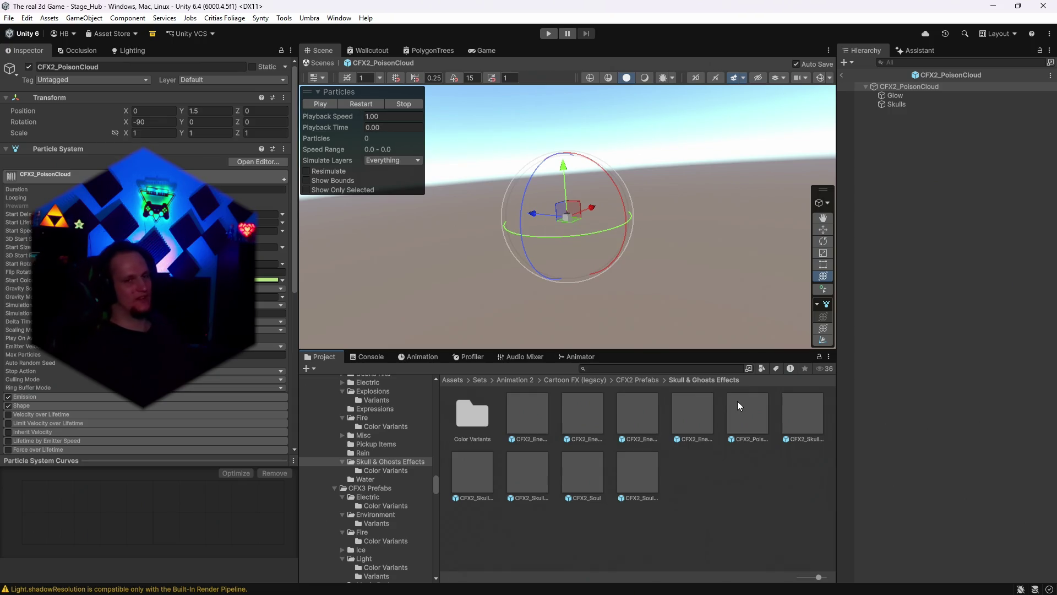
# - Preview the skull colour variants: SkullResonance Blue, SkullRotate Cyan and Green, Soul Green and Red
pyautogui.click(364, 470)
pyautogui.doubleClick(574, 479)
pyautogui.click(636, 469)
pyautogui.doubleClick(679, 469)
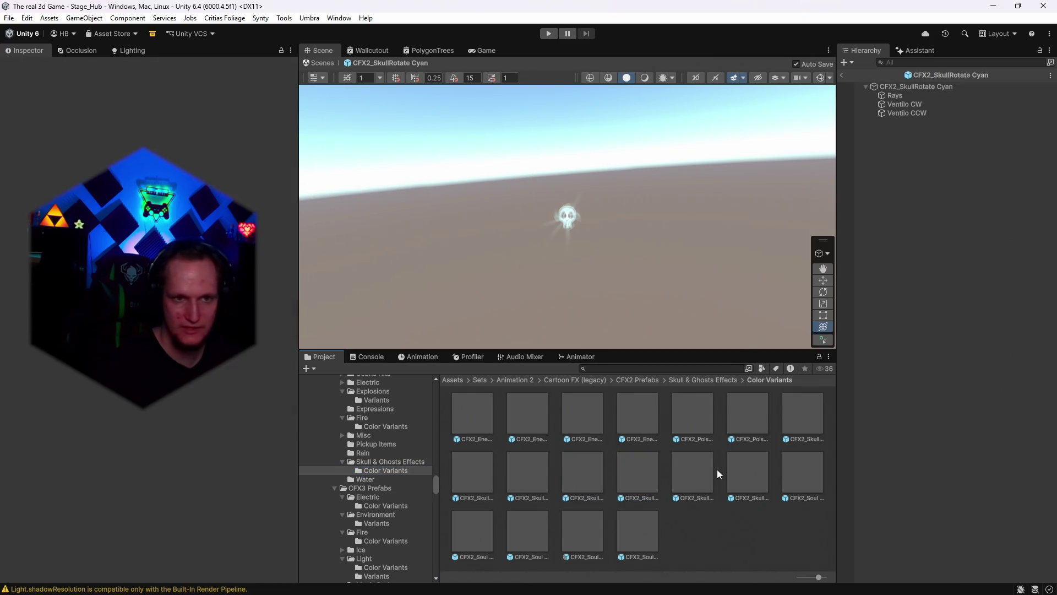
pyautogui.doubleClick(743, 469)
pyautogui.click(802, 481)
pyautogui.doubleClick(802, 479)
pyautogui.click(536, 537)
pyautogui.doubleClick(465, 528)
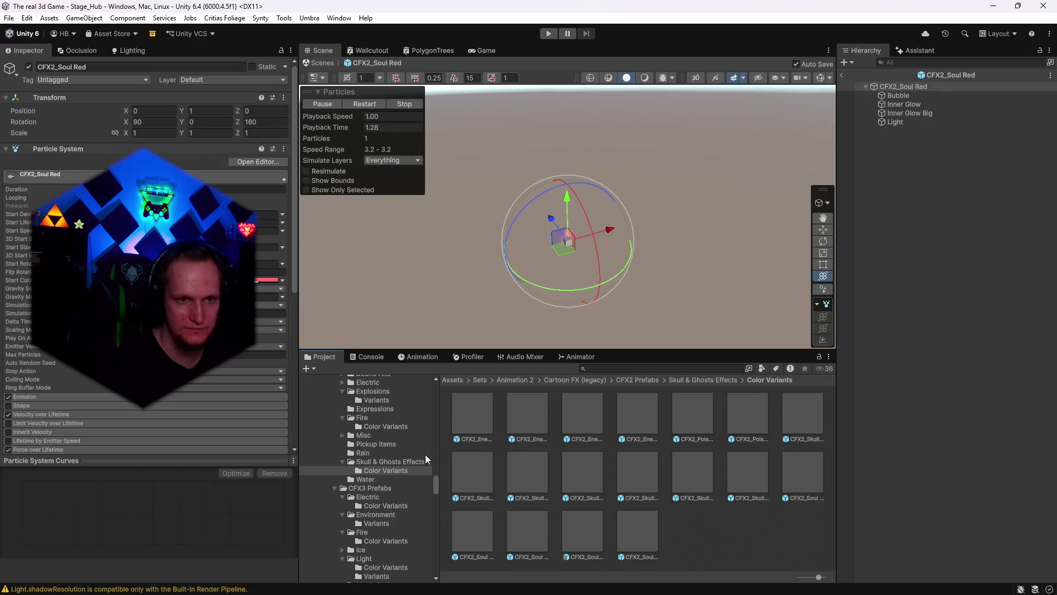
# - Preview CFX2 water effects: Big_Splash_Drops, Skim_Directional and Splash_Drops
pyautogui.click(369, 479)
pyautogui.click(480, 413)
pyautogui.doubleClick(480, 413)
pyautogui.doubleClick(523, 414)
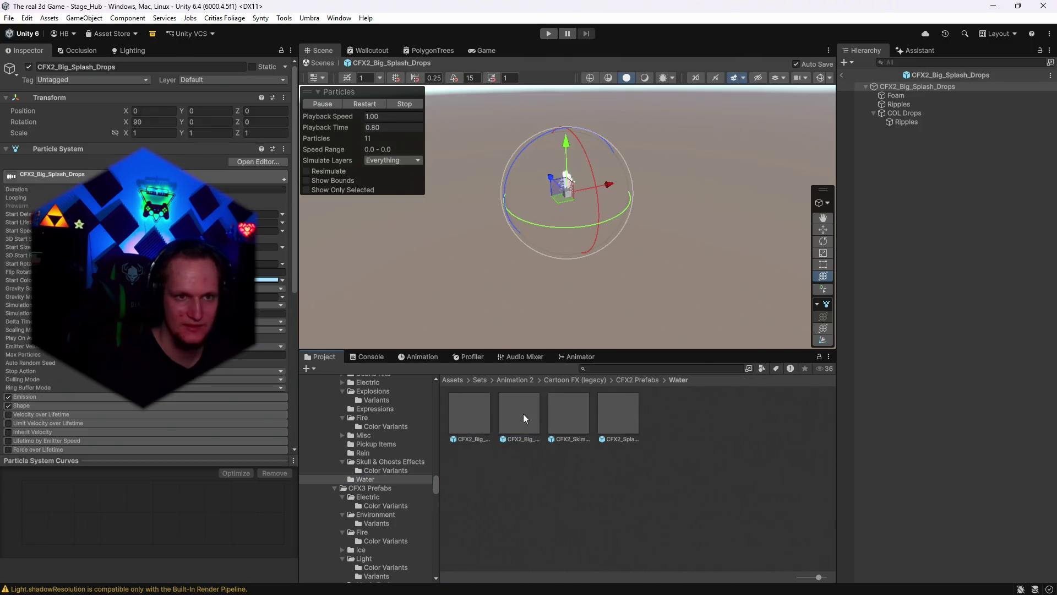
pyautogui.doubleClick(572, 413)
pyautogui.doubleClick(604, 414)
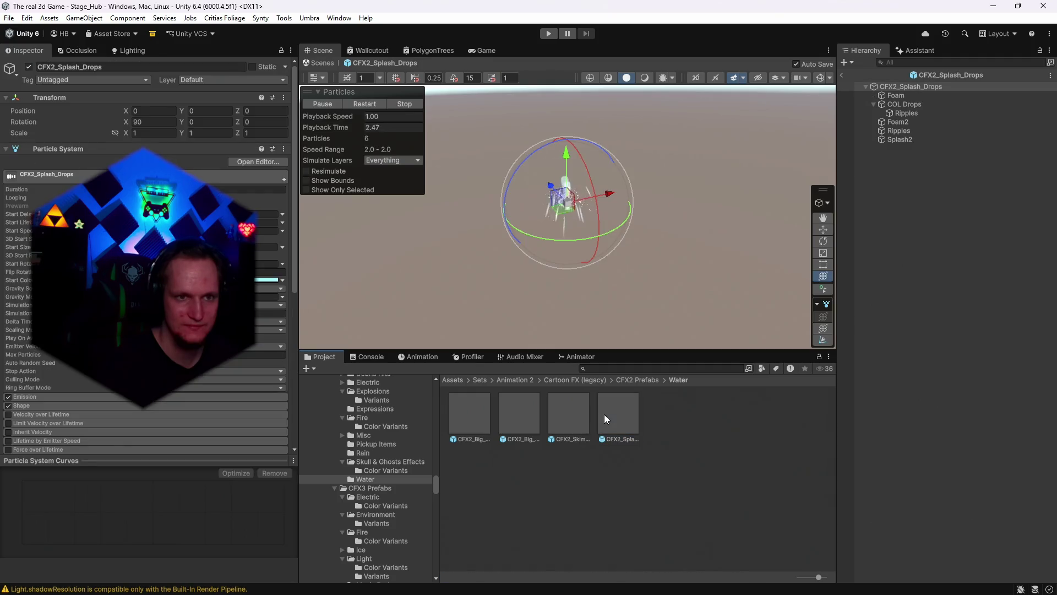
# - Preview the CFX3 electric hit colour variants, including Hit_Electric_A_Air Red and yellow
pyautogui.click(365, 502)
pyautogui.doubleClick(477, 424)
pyautogui.doubleClick(530, 422)
pyautogui.doubleClick(581, 421)
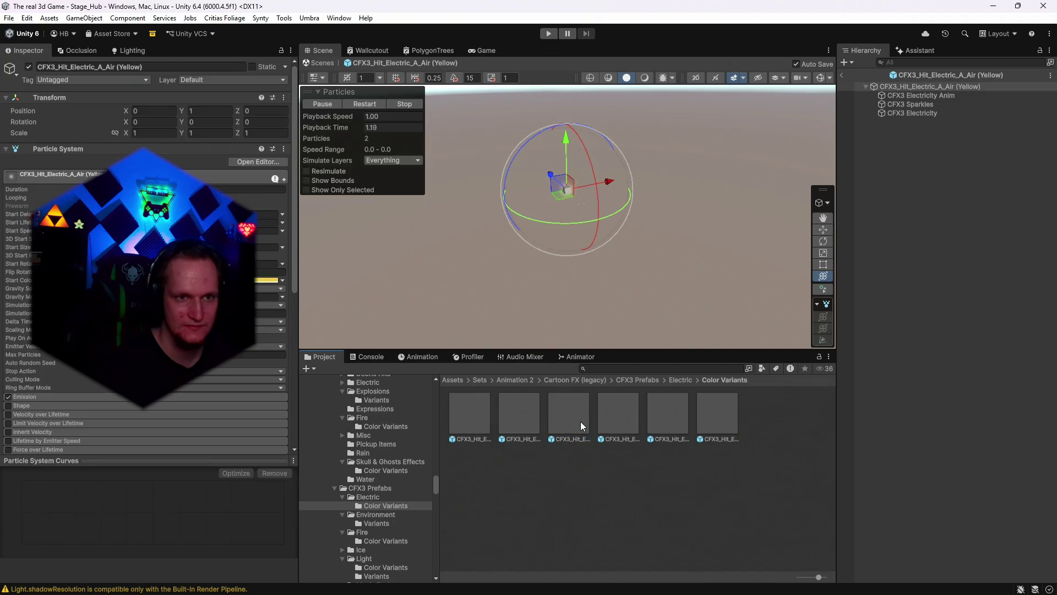
# - Preview the CFX3 Environment smoke columns, ending on CFX3_SmokeColumn_Blue (Prewarm)
pyautogui.click(383, 523)
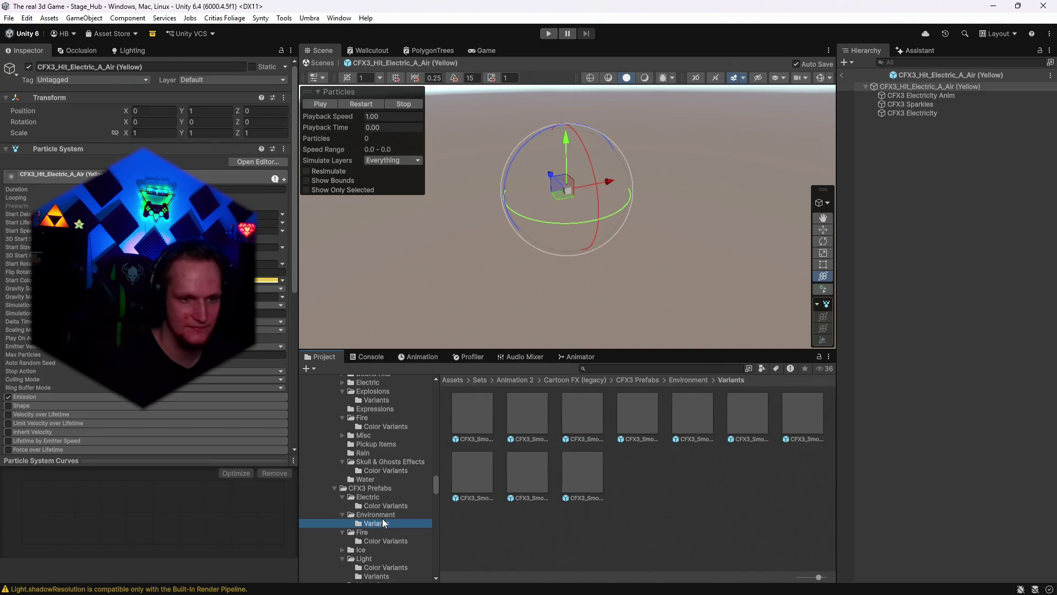
pyautogui.doubleClick(473, 419)
pyautogui.doubleClick(528, 421)
pyautogui.scroll(-2, 350, 503)
pyautogui.scroll(-3, 393, 499)
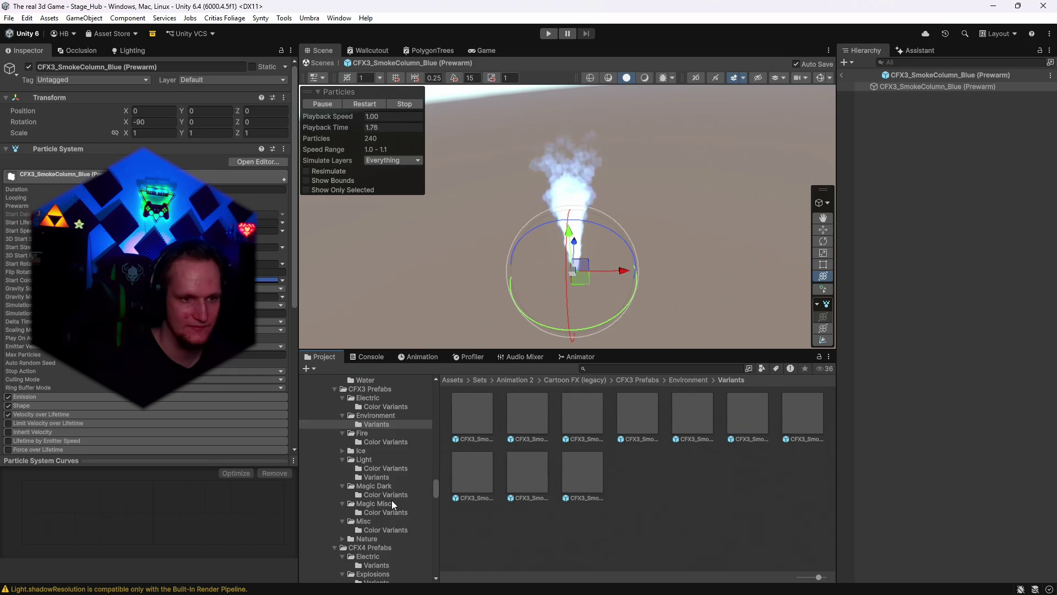
pyautogui.scroll(-8, 393, 499)
pyautogui.scroll(-3, 393, 499)
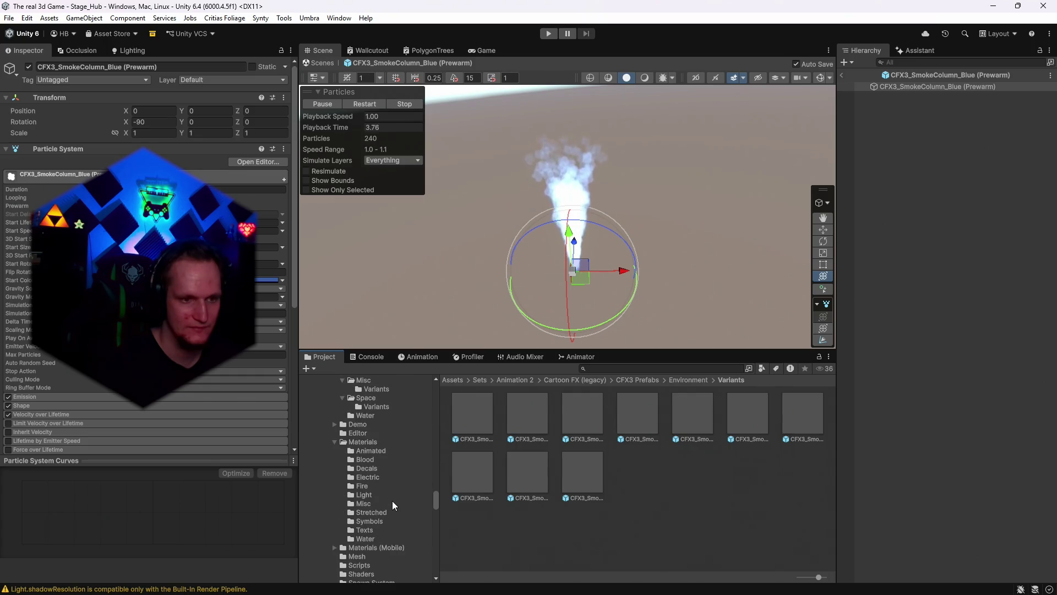
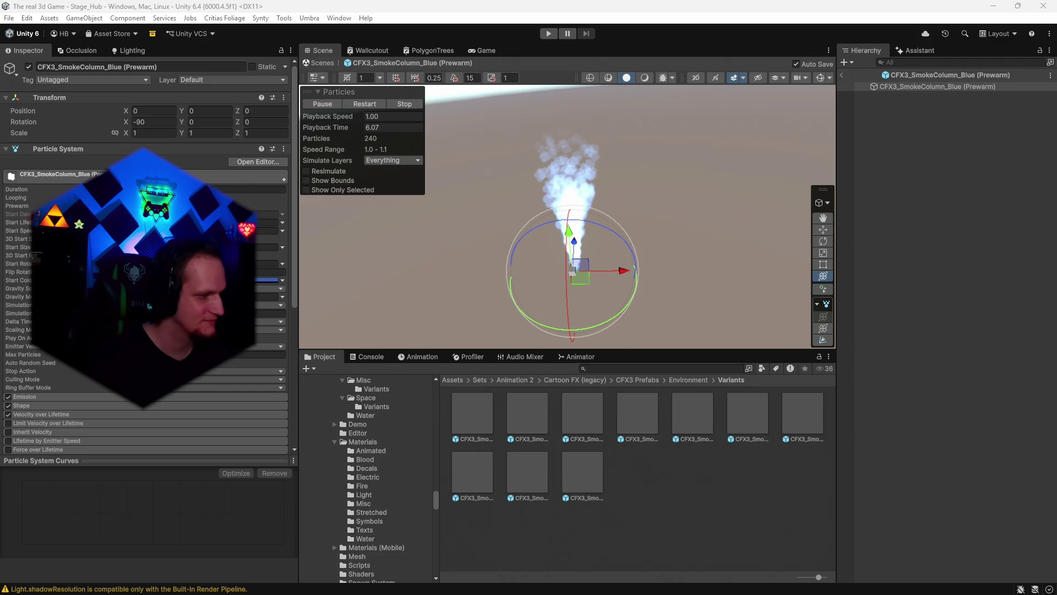
# - Exit CFX3_SmokeColumn_Blue prefab mode using the Hierarchy back arrow to return to Stage_Hub
pyautogui.moveTo(603, 584)
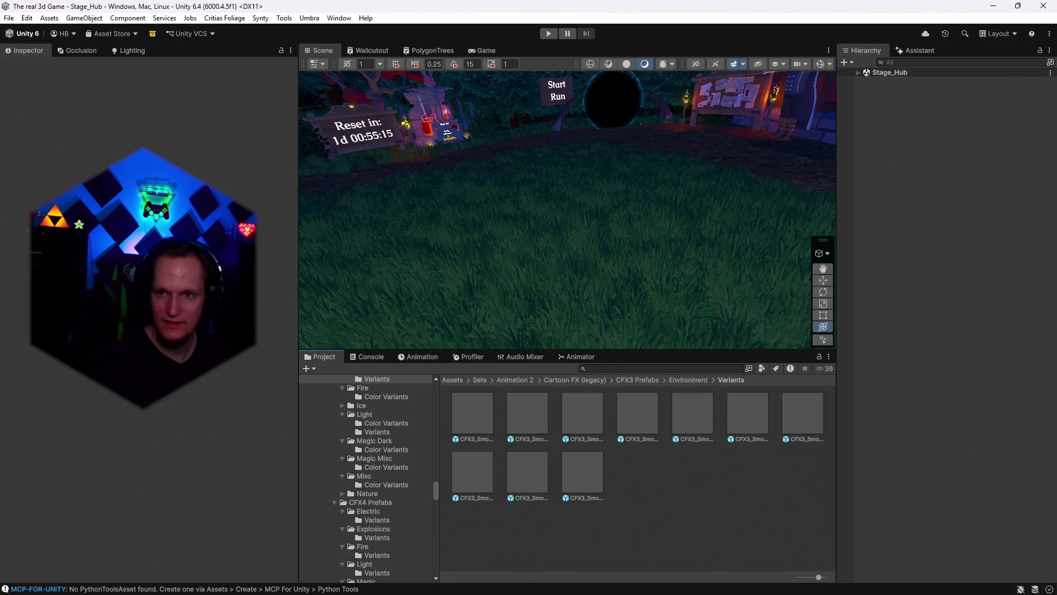
# - Expand Stage_Hub, select ObjectPooler (1), and widen the Scene view slightly
pyautogui.click(858, 74)
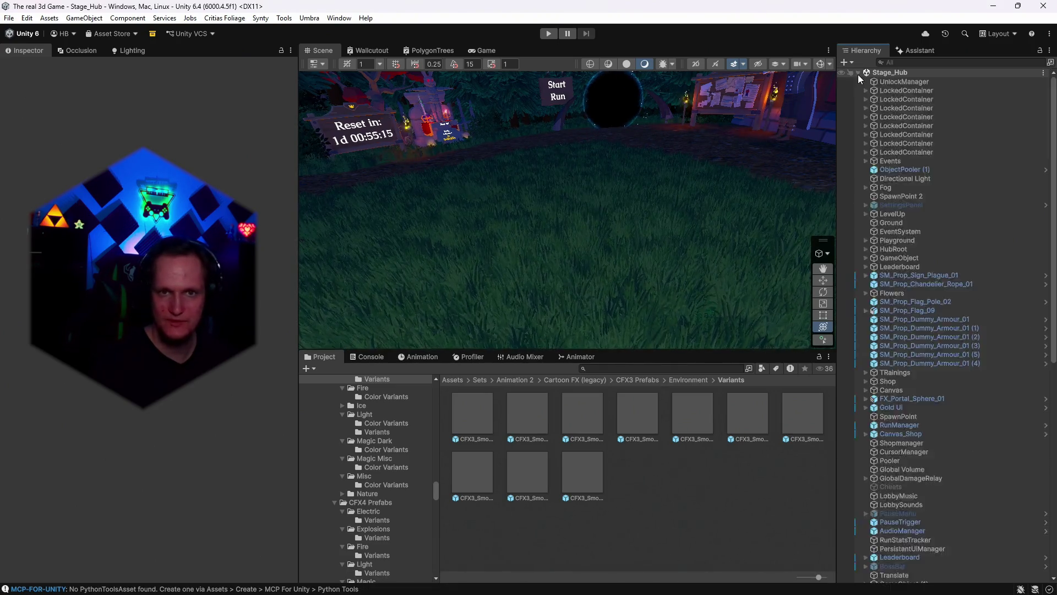
pyautogui.click(907, 170)
pyautogui.scroll(-20, 204, 330)
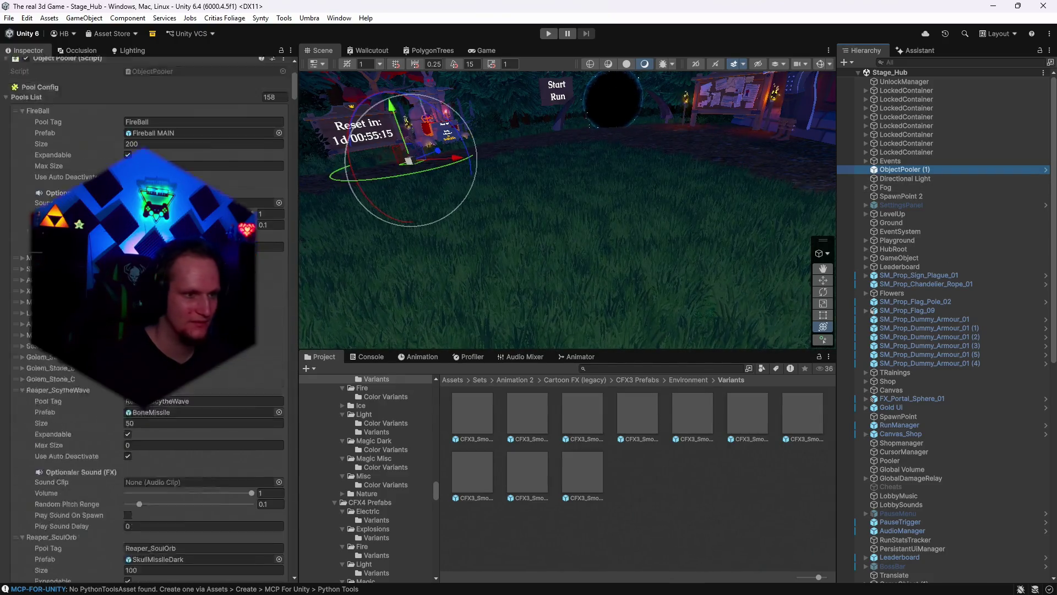
pyautogui.scroll(-20, 204, 330)
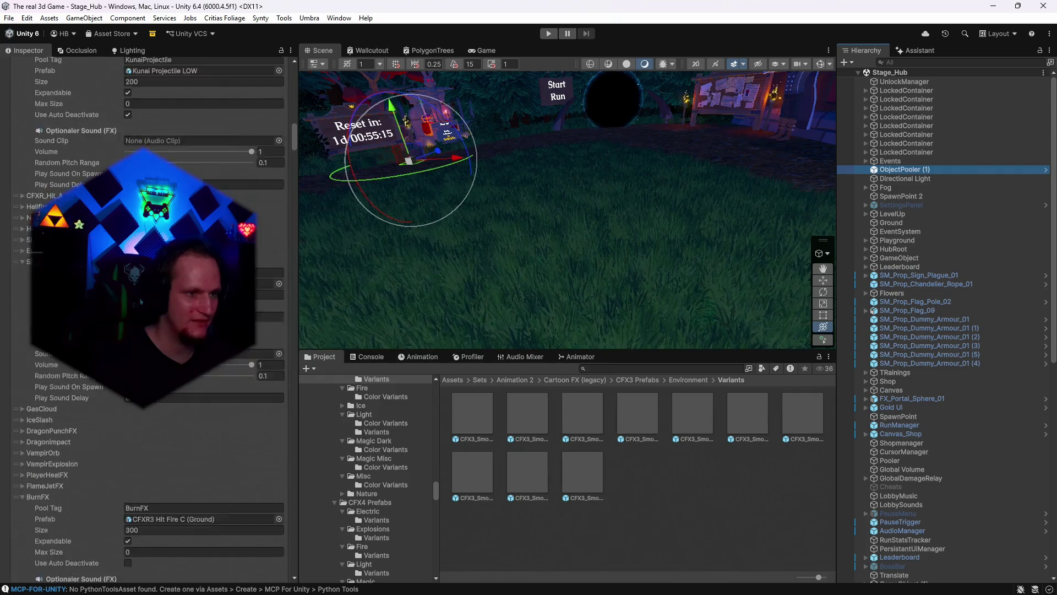
pyautogui.scroll(-20, 204, 331)
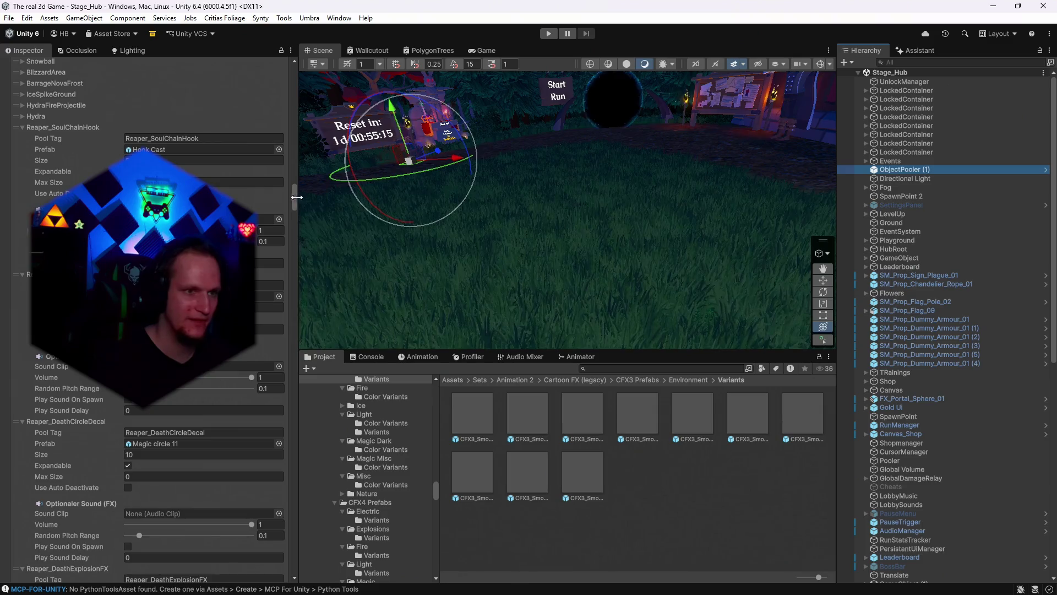
pyautogui.moveTo(297, 220)
pyautogui.mouseDown()
pyautogui.moveTo(309, 559)
pyautogui.moveTo(308, 550)
pyautogui.mouseUp()
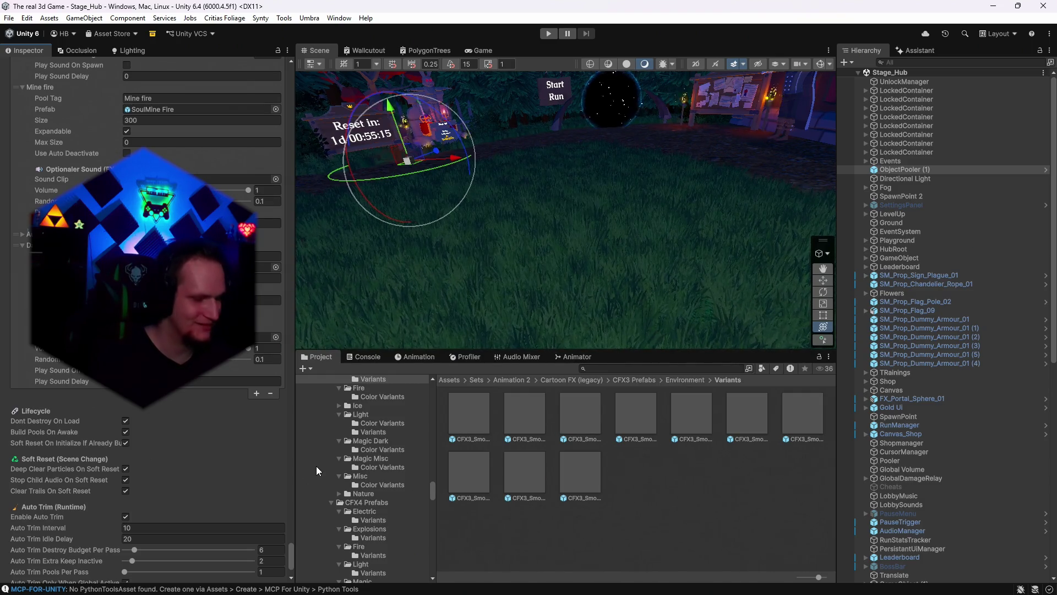
# - Scroll through ObjectPooler (1)'s Pools List to review its pooled effects, including BurnFX
pyautogui.scroll(2, 117, 438)
pyautogui.scroll(2, 117, 438)
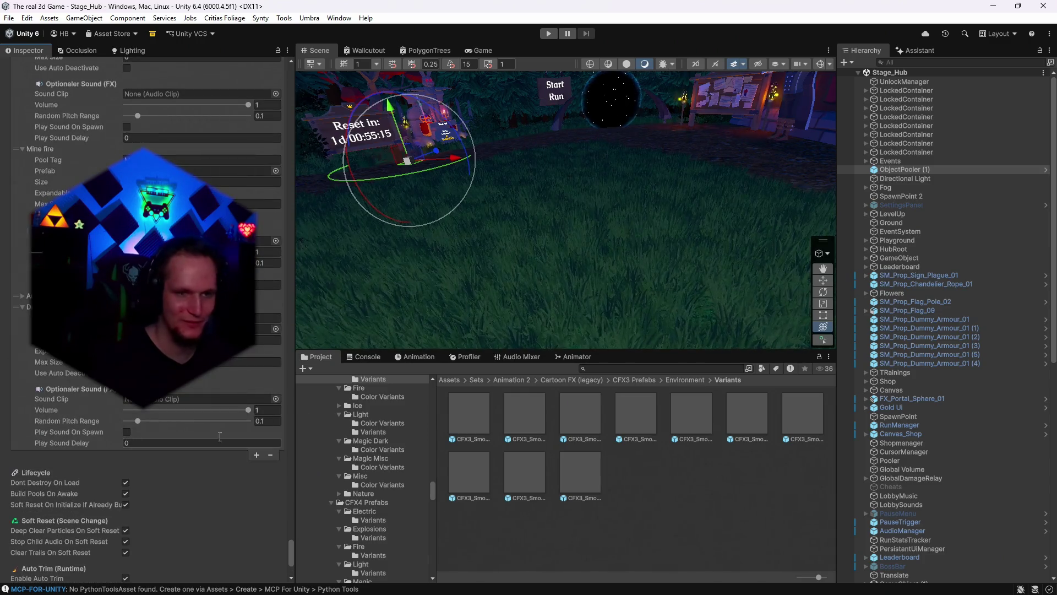
pyautogui.scroll(-2, 966, 366)
pyautogui.scroll(2, 928, 320)
pyautogui.scroll(-10, 928, 321)
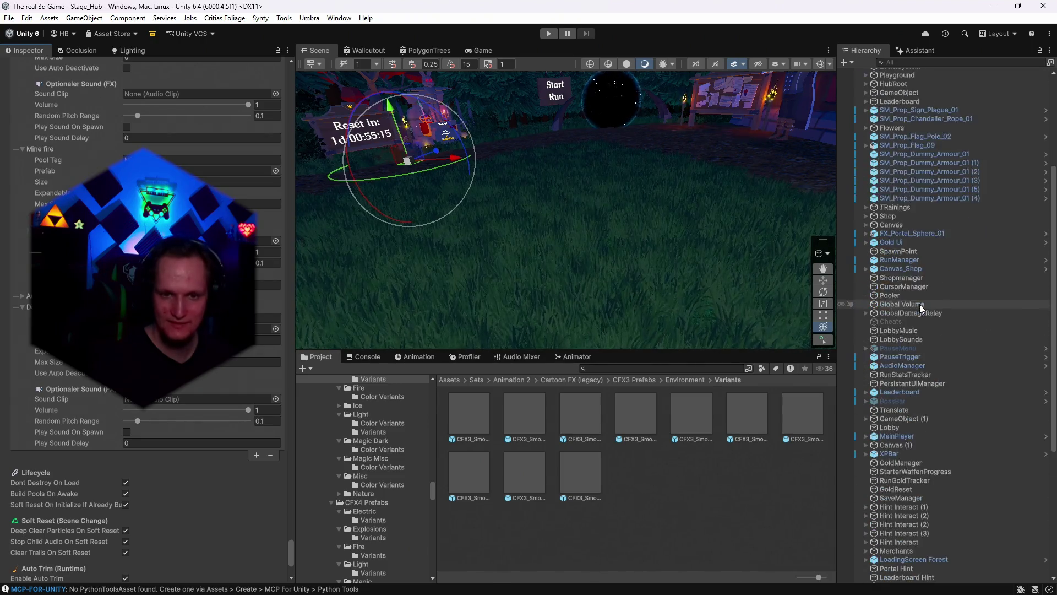
pyautogui.scroll(10, 912, 394)
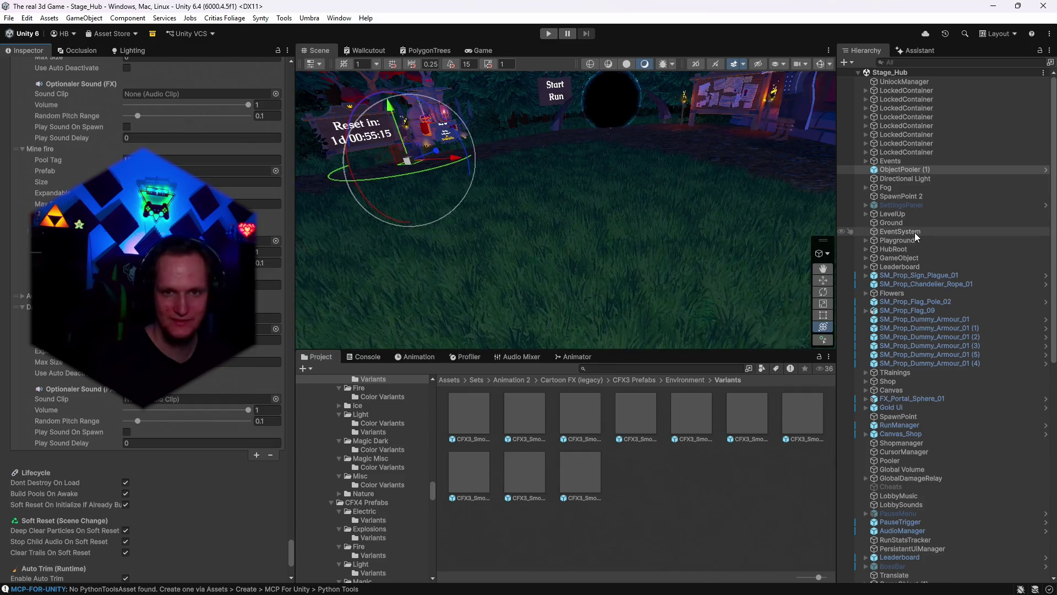
pyautogui.scroll(-8, 909, 275)
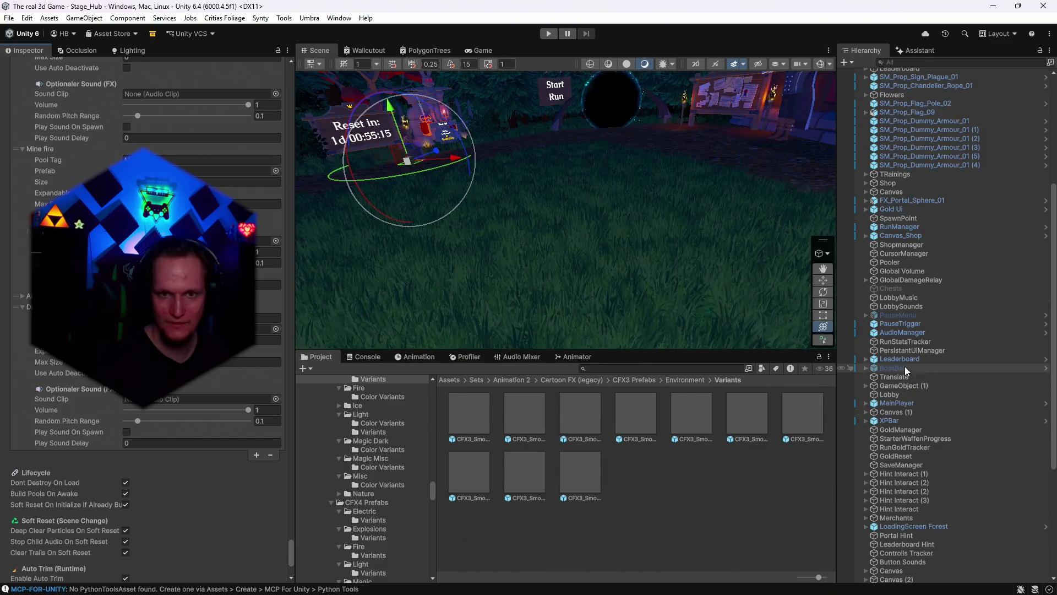
pyautogui.scroll(6, 904, 366)
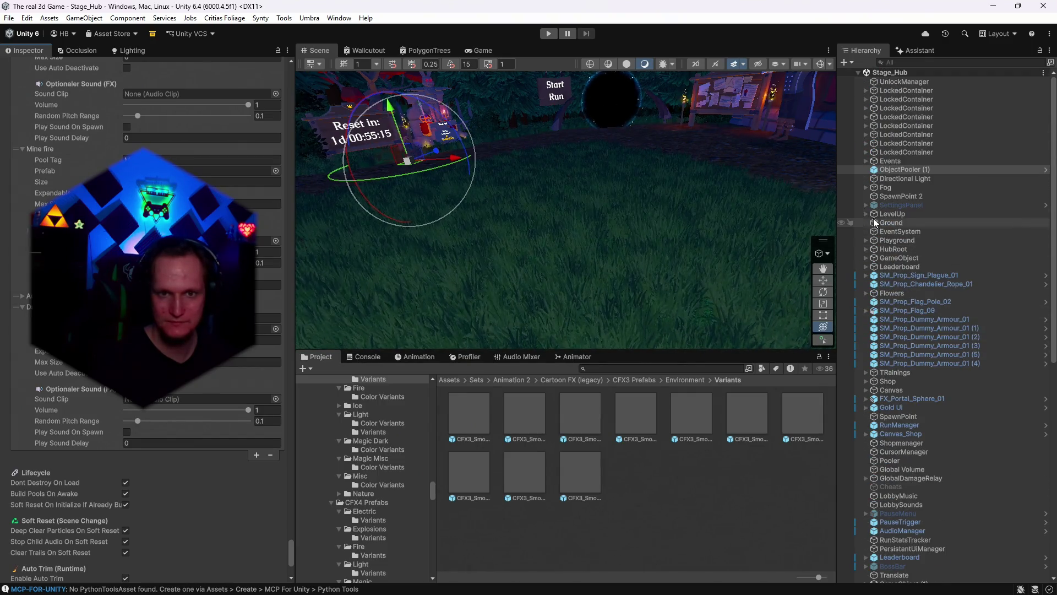
# - Select CardSpawner under LevelUp > LevelUpCanvas > CardContainer and review its spawn and rarity particle settings
pyautogui.click(866, 213)
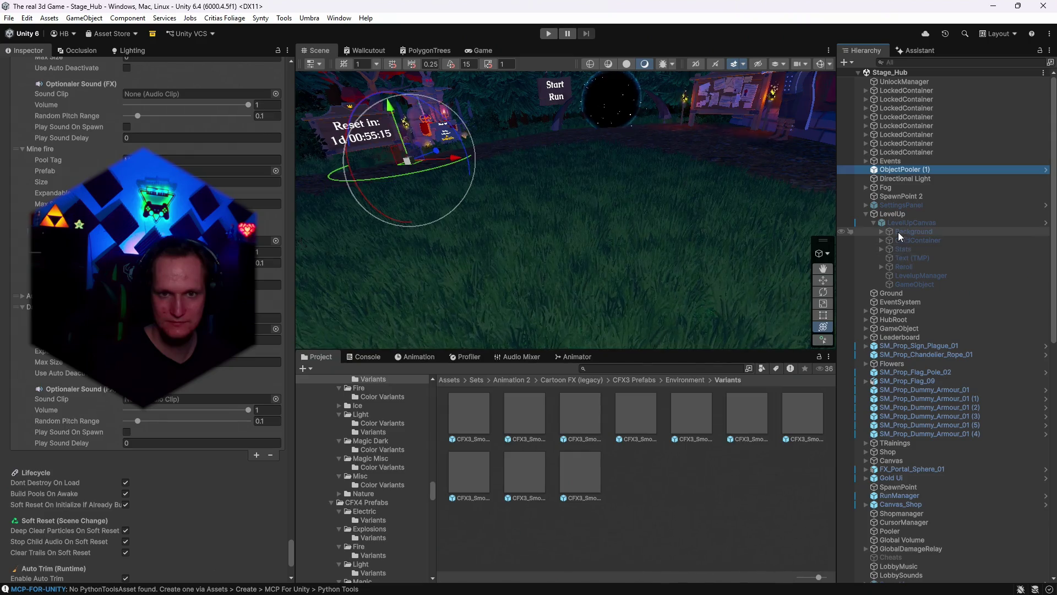
pyautogui.click(881, 240)
pyautogui.click(902, 249)
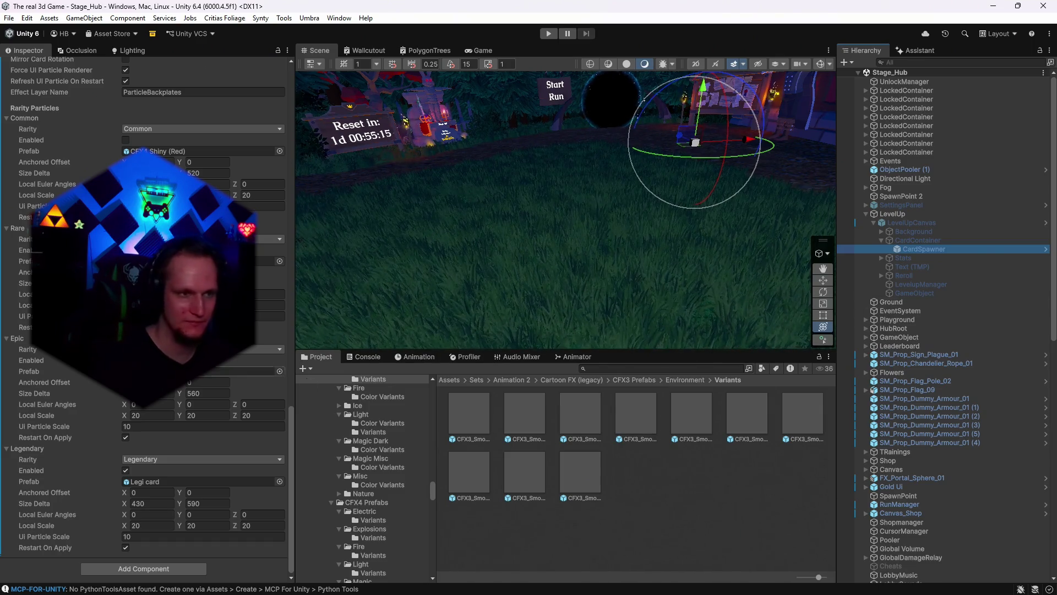
pyautogui.scroll(10, 173, 414)
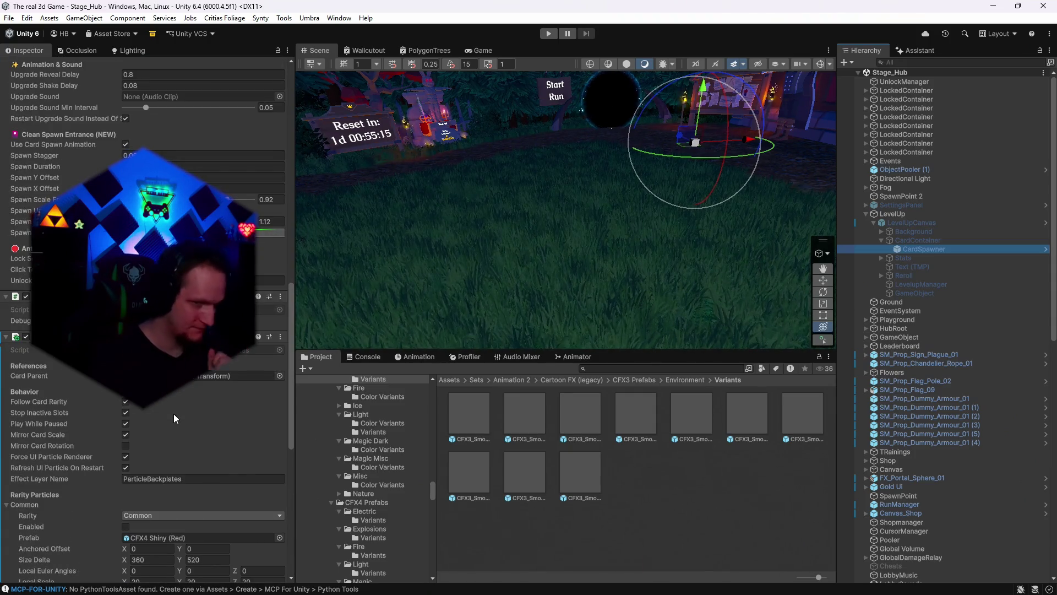
pyautogui.scroll(-10, 144, 437)
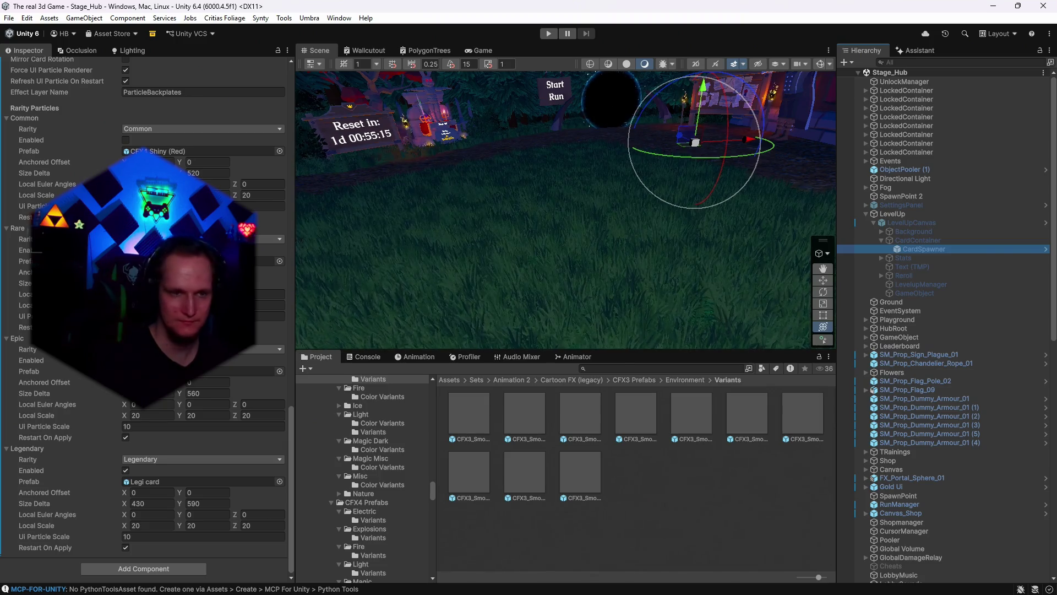
pyautogui.scroll(10, 189, 409)
pyautogui.scroll(2, 190, 409)
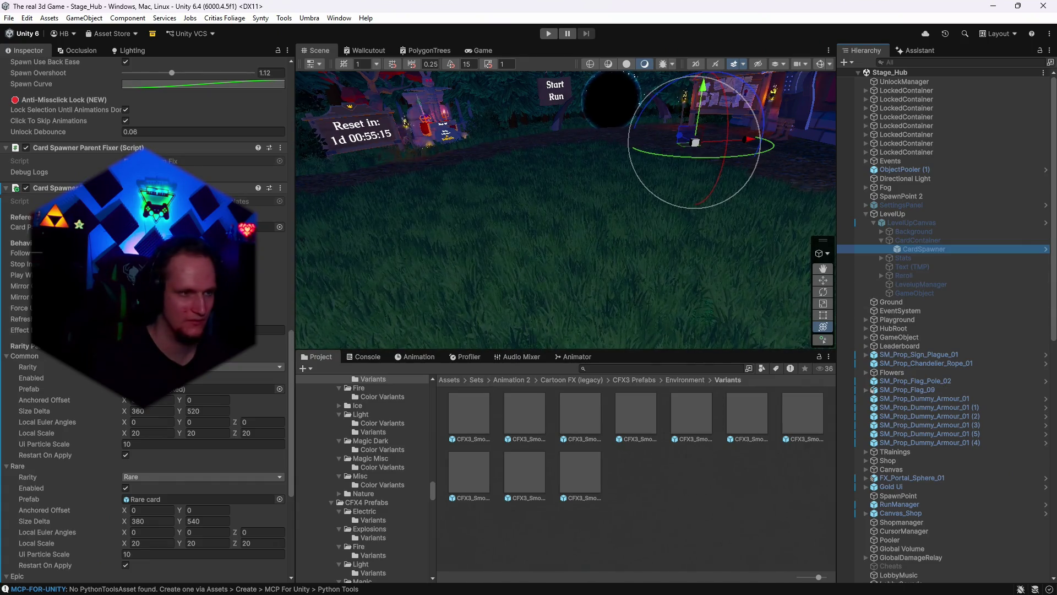
# - Add a Card Reroll Burn Effect component to CardSpawner, then search project assets for 'upgrade'
pyautogui.click(6, 188)
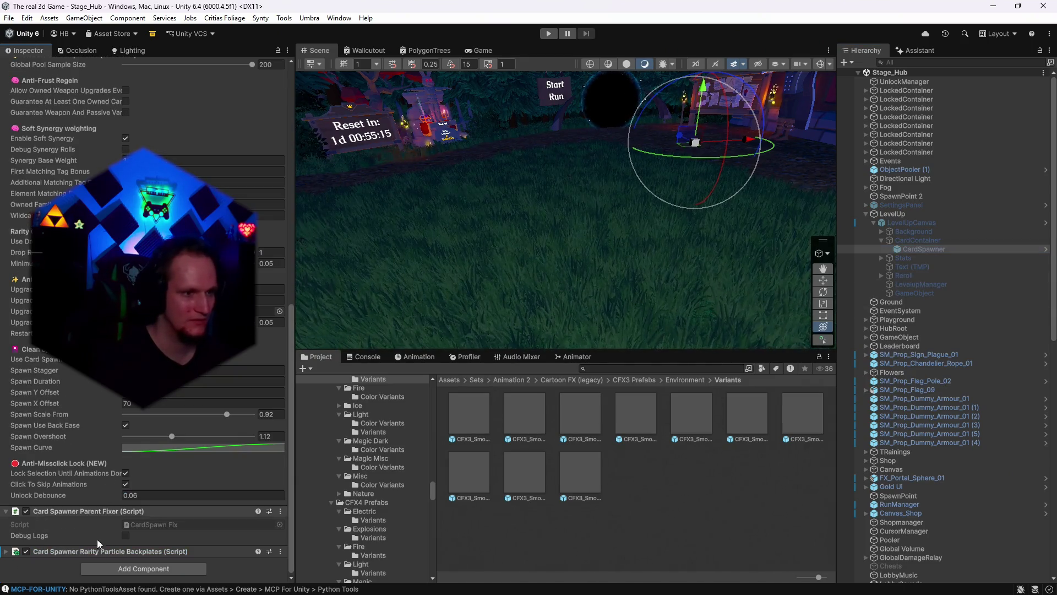
pyautogui.click(103, 570)
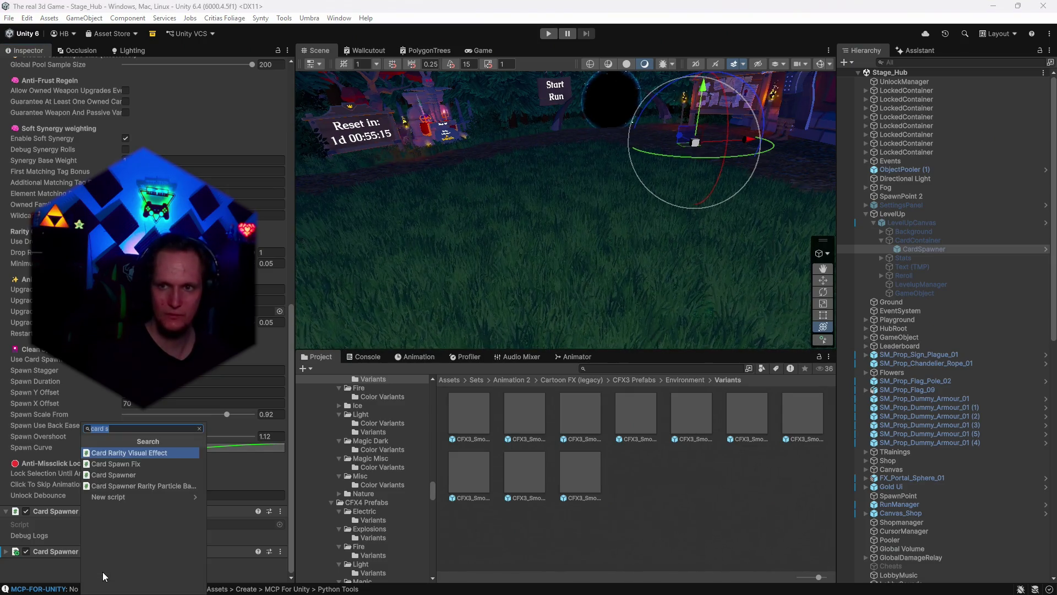
pyautogui.write('card rer')
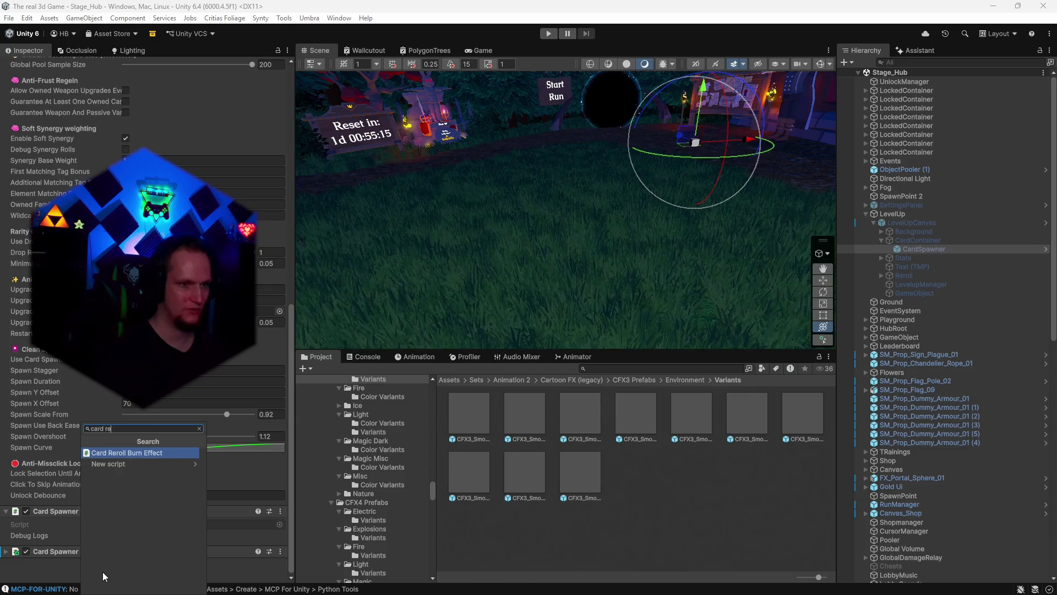
pyautogui.click(155, 454)
pyautogui.scroll(-8, 190, 403)
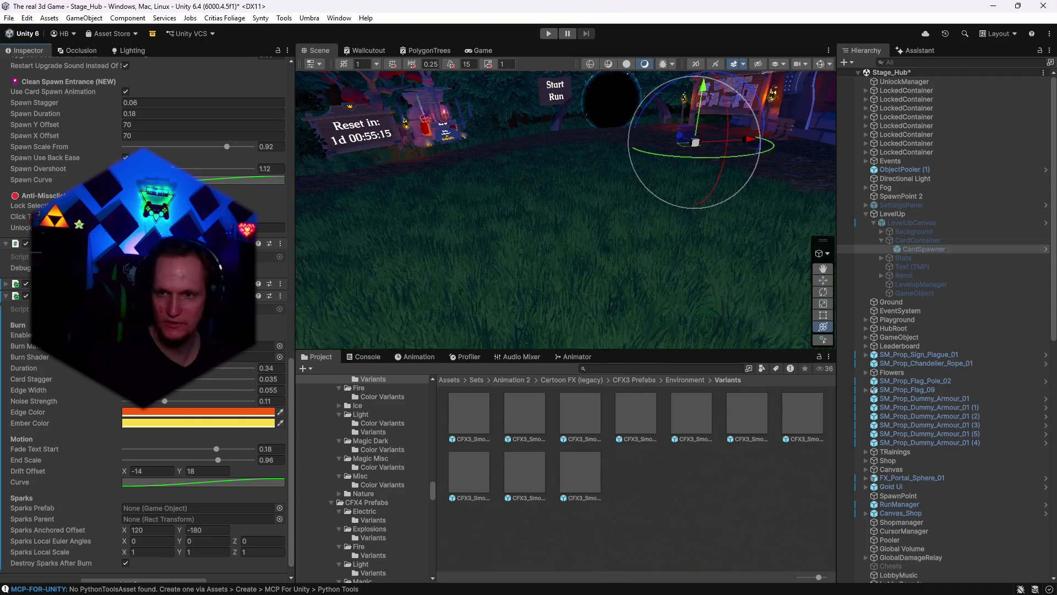
pyautogui.click(613, 369)
pyautogui.write('upgrade')
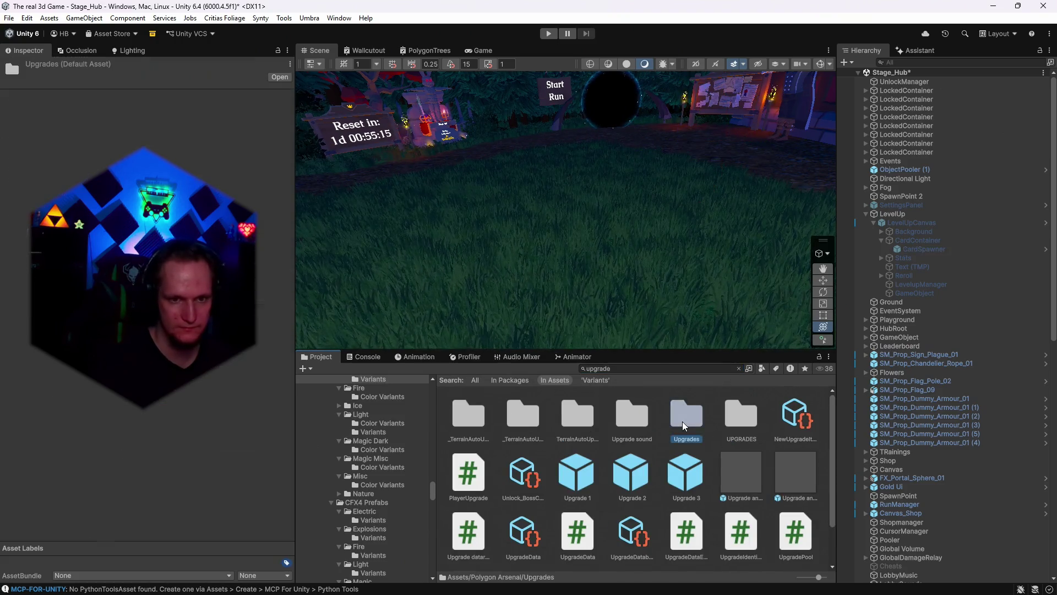
# - Open the Upgrades folder and select the Upgrade 3 prefab from the project search
pyautogui.doubleClick(682, 421)
pyautogui.click(599, 368)
pyautogui.write('upgrade')
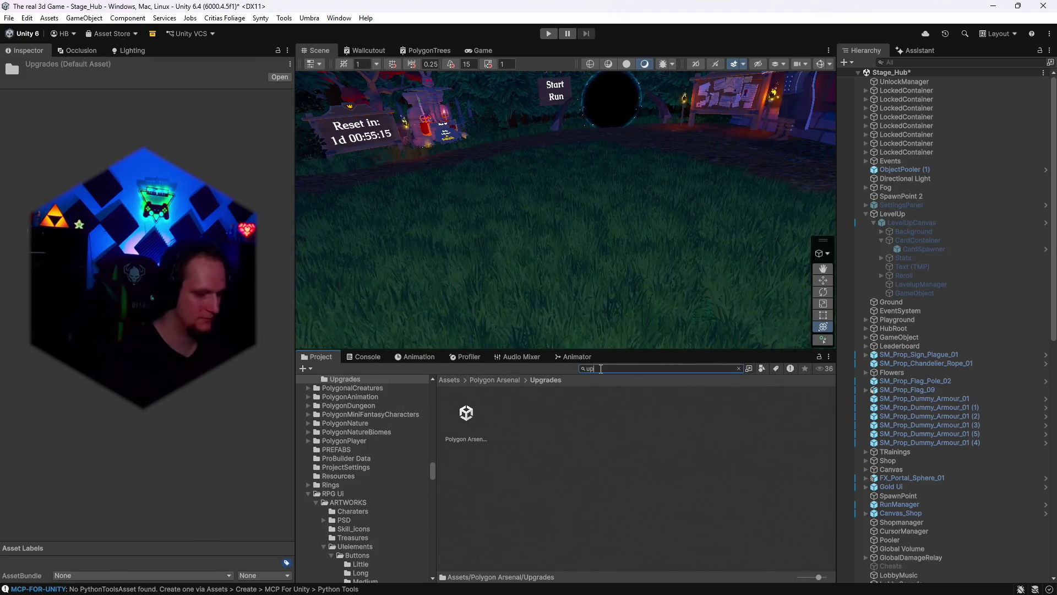
pyautogui.click(674, 455)
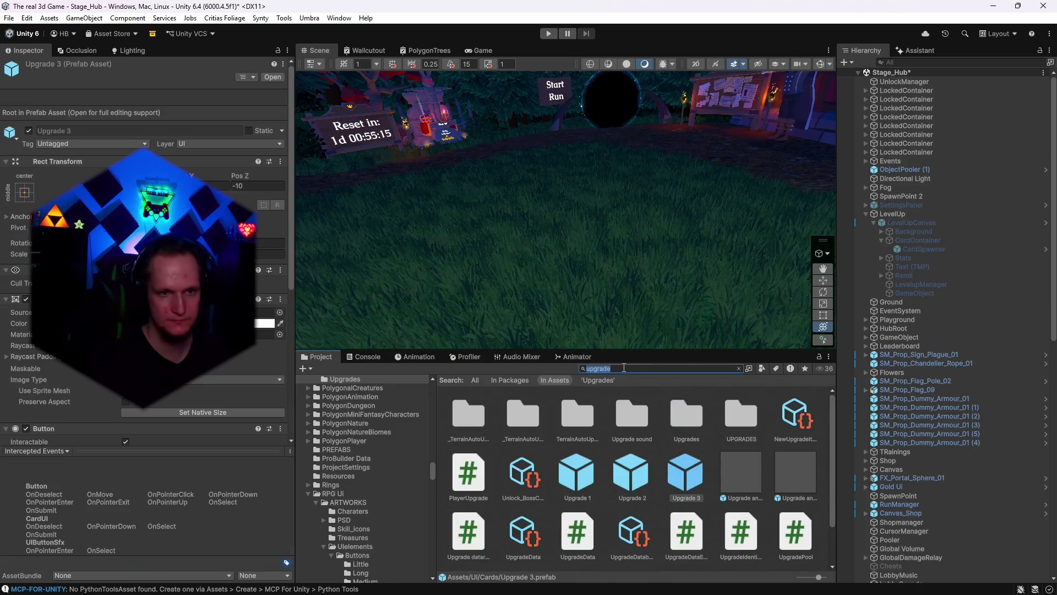
pyautogui.press('Escape')
# - Open the UI/Cards/Animationen folder and bring up its asset creation menu
pyautogui.scroll(3, 619, 467)
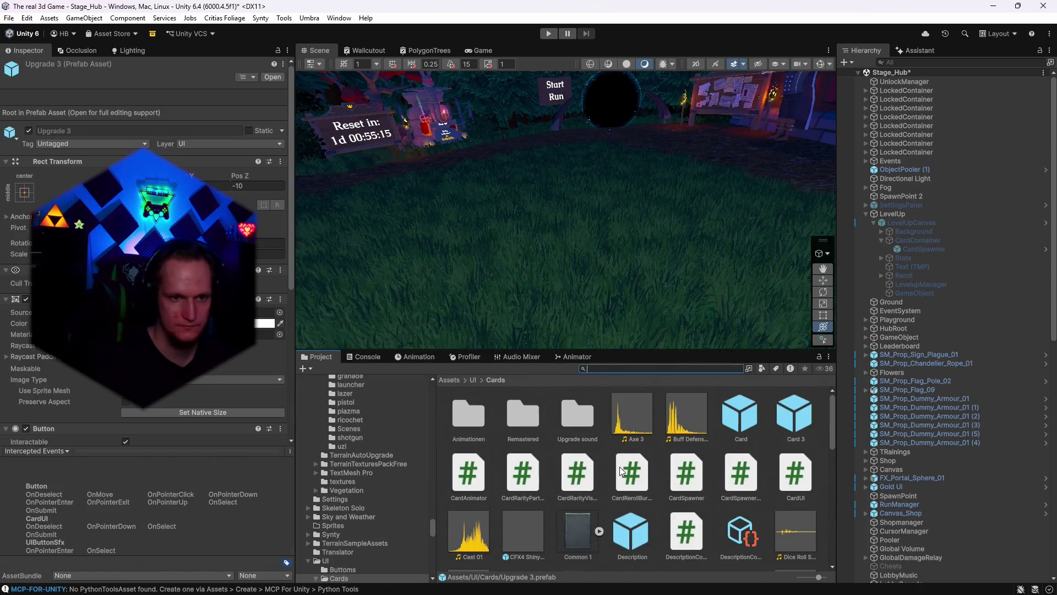
pyautogui.doubleClick(471, 417)
pyautogui.rightClick(527, 496)
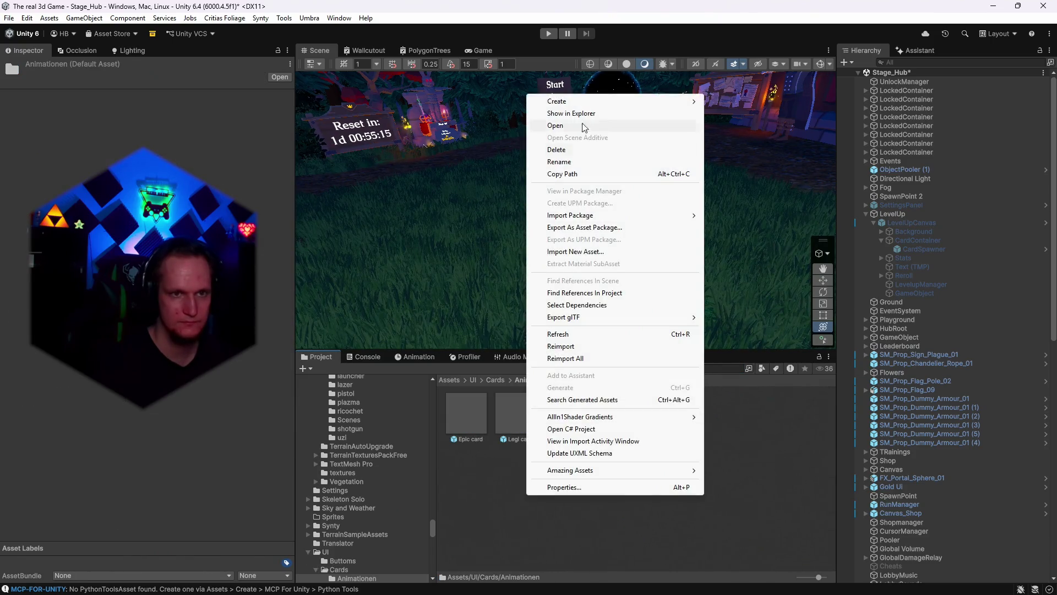
# - Create a URP Lit material named New Material in the Animationen folder
pyautogui.moveTo(578, 101)
pyautogui.click(749, 115)
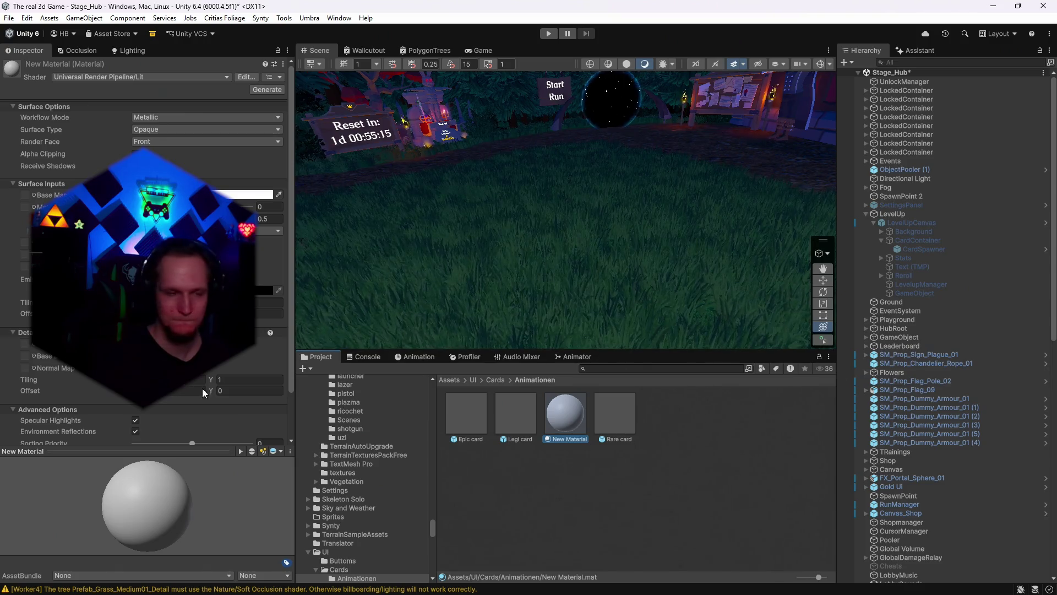
# - Switch New Material's shader to UI/Umbra Card Reroll Burn
pyautogui.click(123, 78)
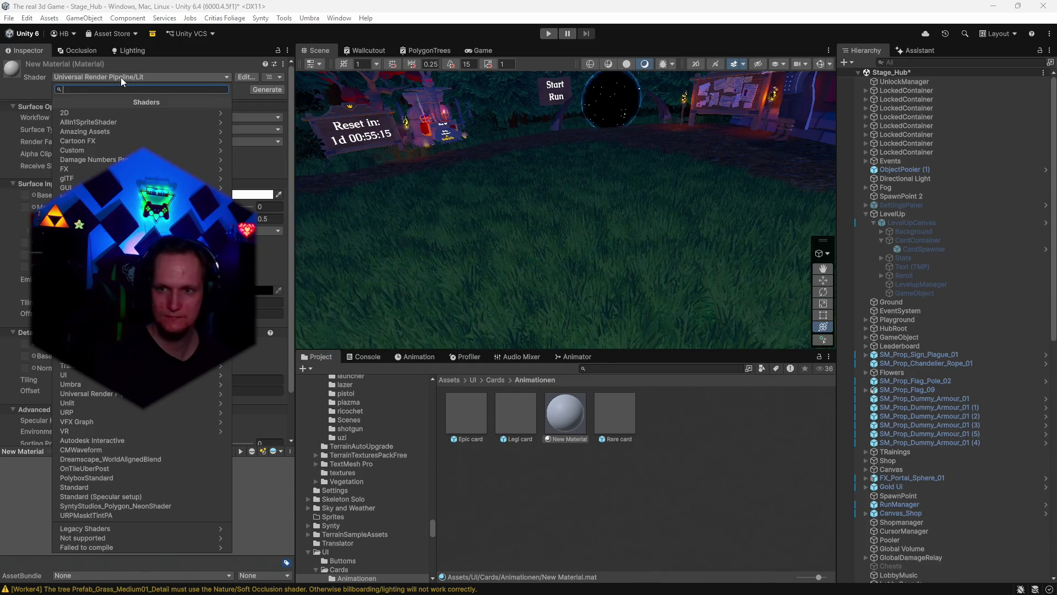
pyautogui.write('umbr')
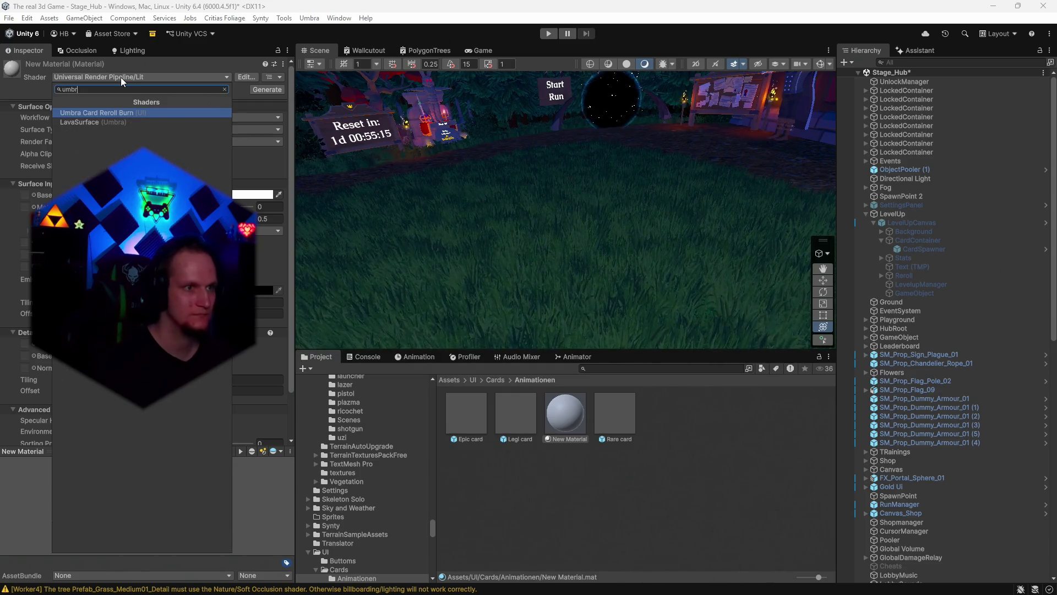
pyautogui.click(104, 112)
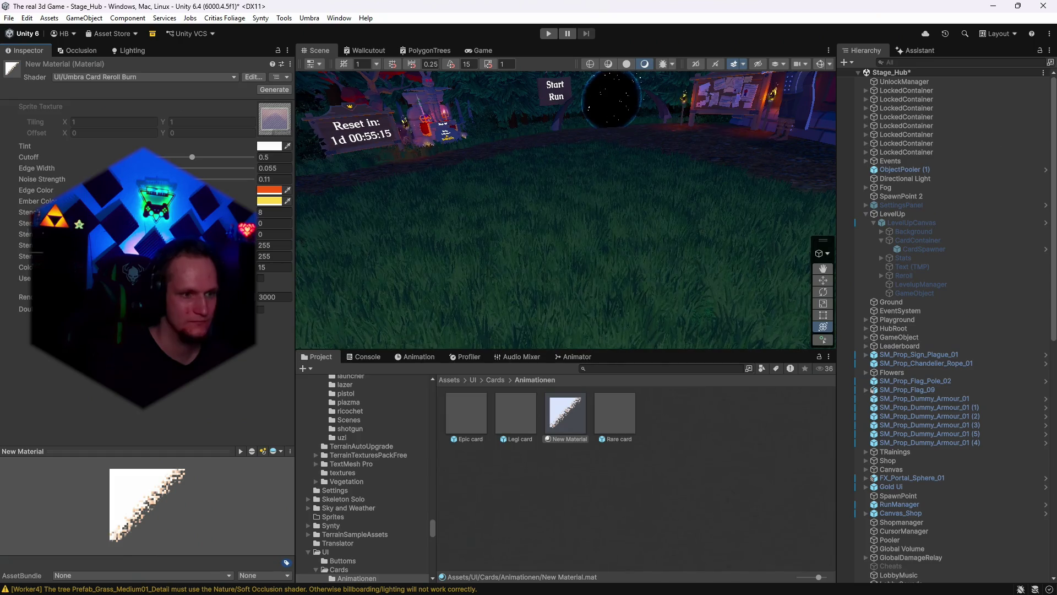
# - Drag the burn material onto a scene surface, then decline saving the scene
pyautogui.click(570, 421)
pyautogui.moveTo(577, 422)
pyautogui.mouseDown()
pyautogui.moveTo(574, 439)
pyautogui.moveTo(761, 97)
pyautogui.moveTo(618, 229)
pyautogui.moveTo(676, 144)
pyautogui.moveTo(748, 106)
pyautogui.moveTo(575, 425)
pyautogui.mouseUp()
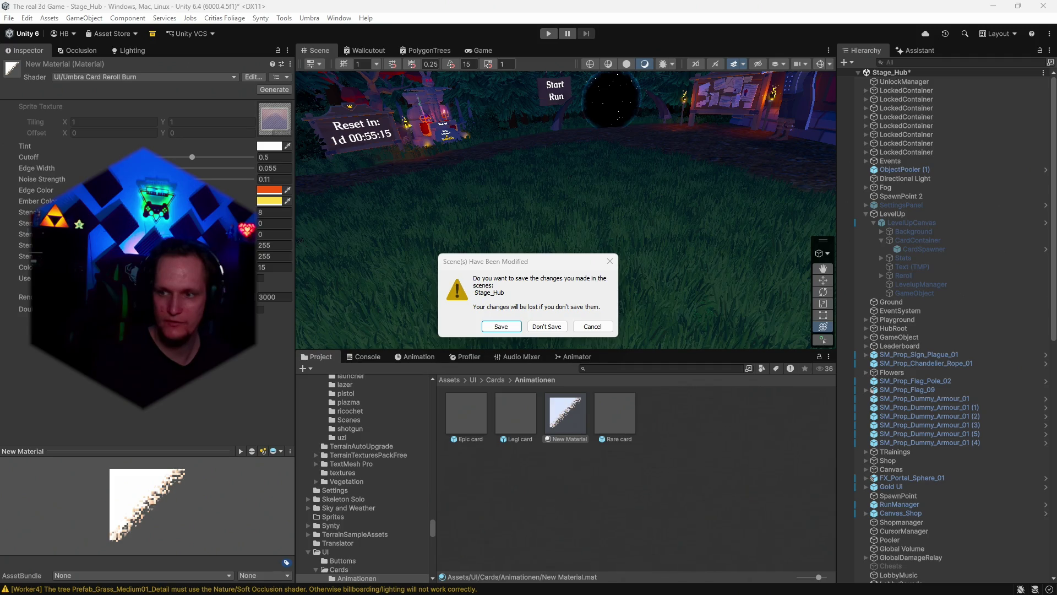
pyautogui.click(561, 328)
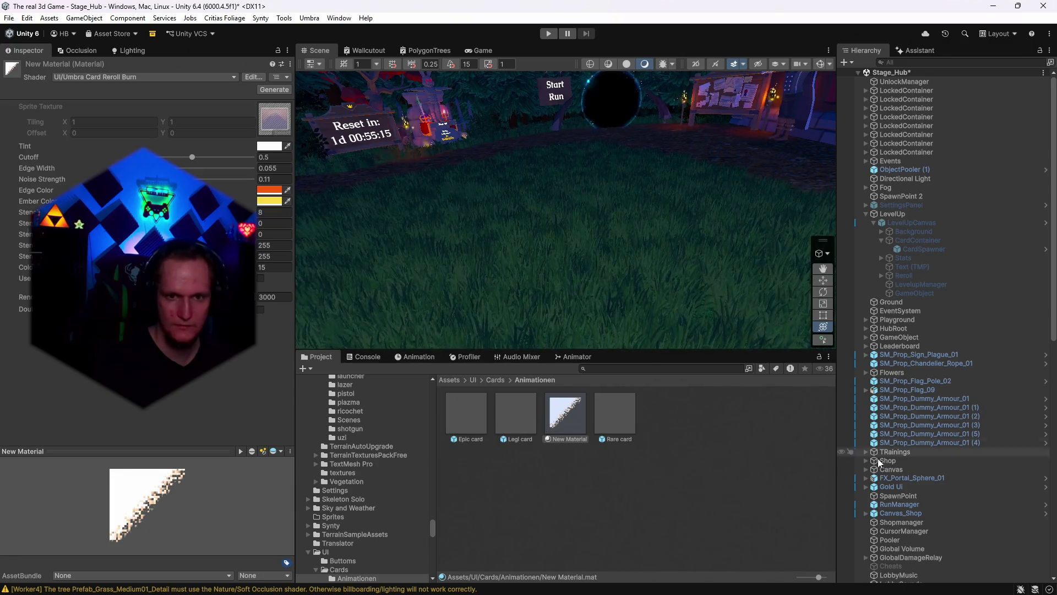
# - Select CardSpawner in the Hierarchy and scroll down through its Inspector settings
pyautogui.click(917, 249)
pyautogui.scroll(-5, 196, 382)
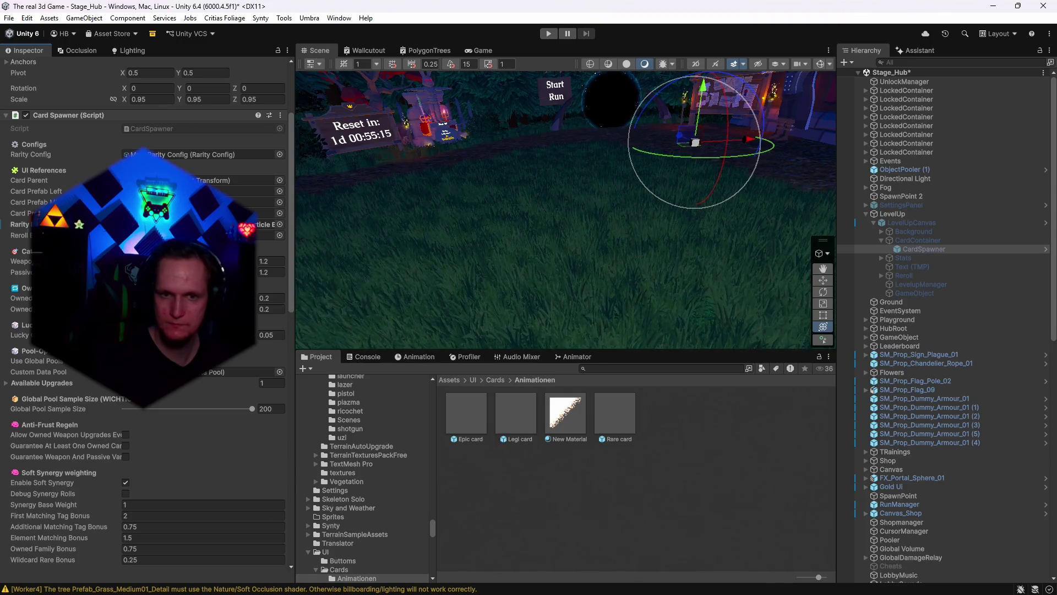
# - Reselect CardSpawner and screenshot its settings: category weights 1.2, Lucky Card Chance 0.05, sample size 200
pyautogui.click(575, 435)
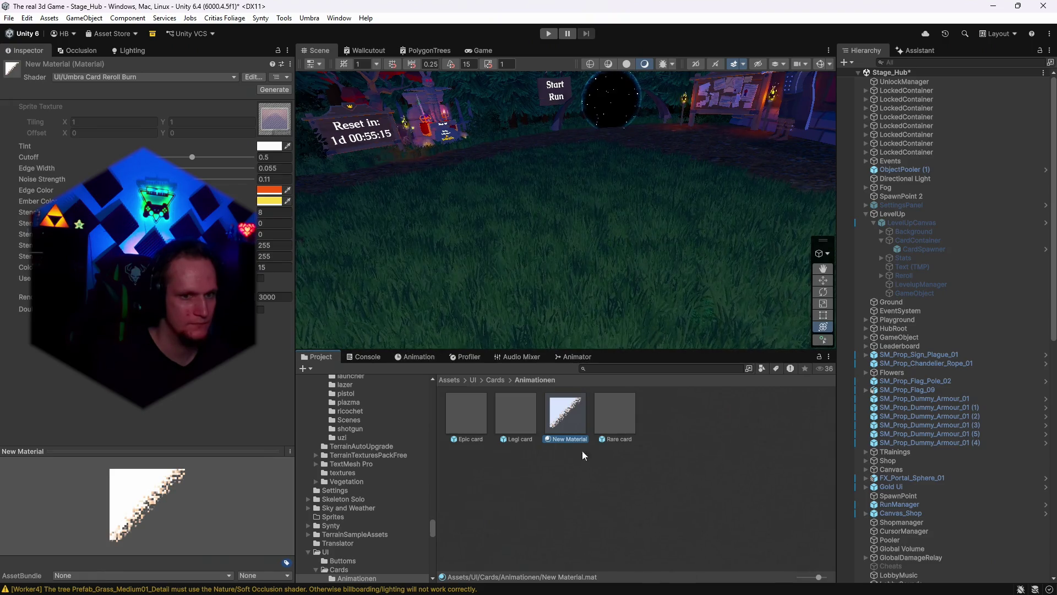
pyautogui.click(918, 248)
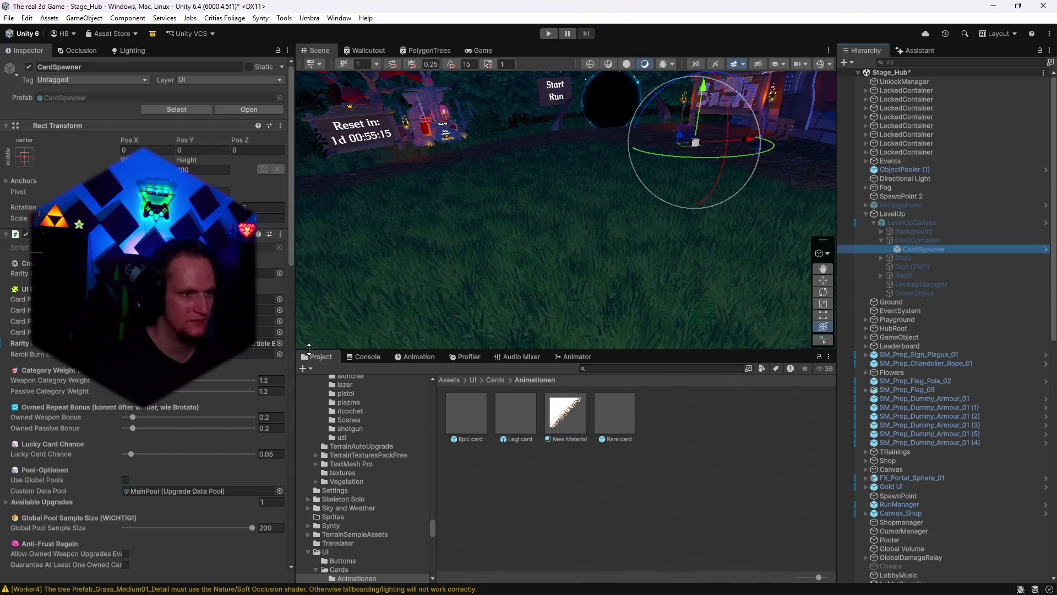
pyautogui.press('super+shift+s')
pyautogui.moveTo(575, 193); pyautogui.dragTo(1, 554)
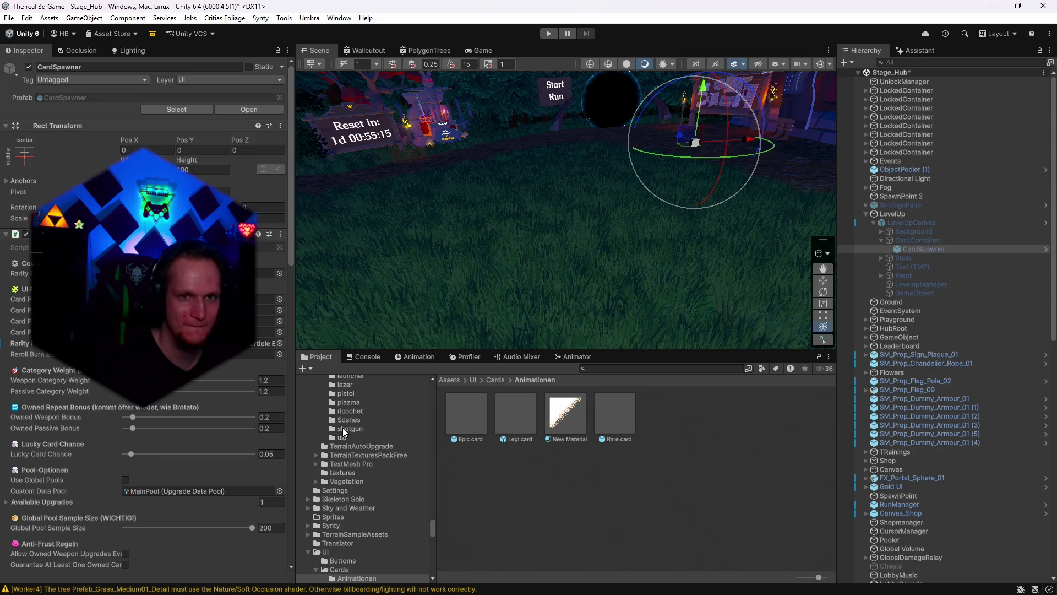
pyautogui.click(566, 413)
pyautogui.click(798, 499)
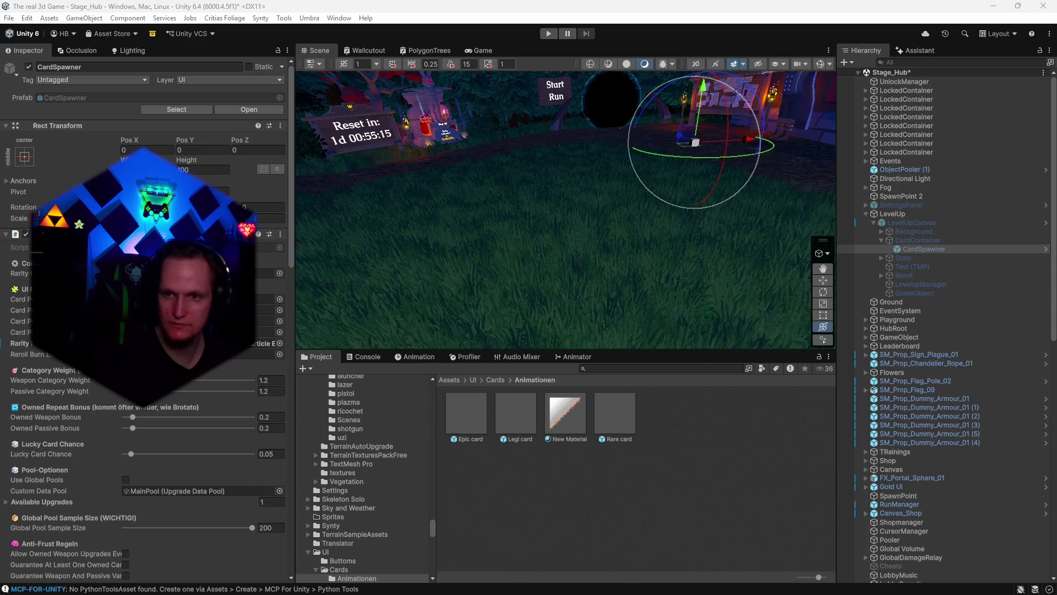
pyautogui.click(914, 249)
pyautogui.scroll(1, 363, 474)
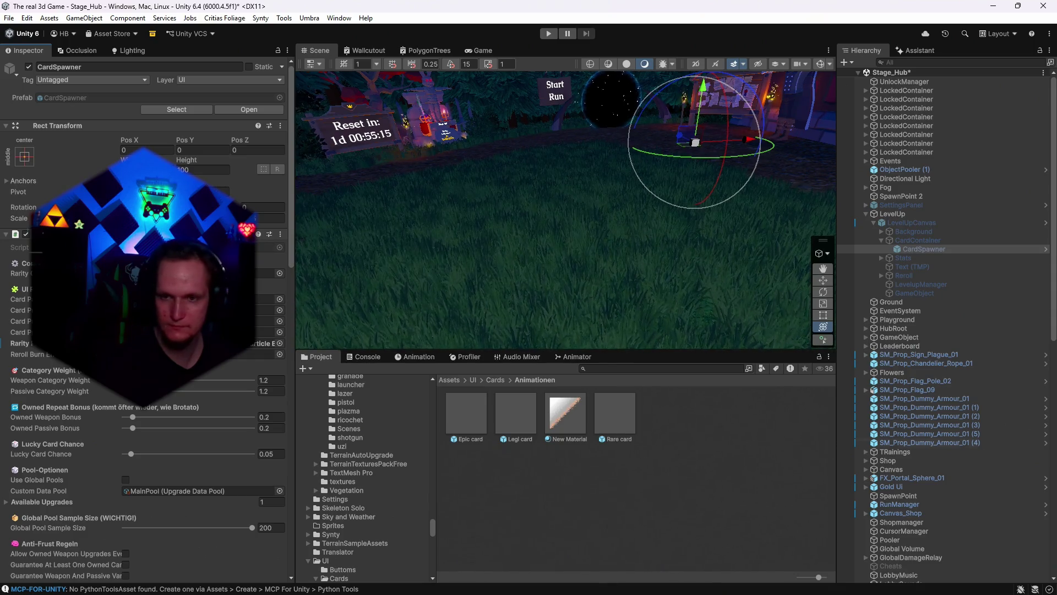
# - Collapse CardSpawner's components and try adding CardRerollBurnEffect again, dismissing the already-added warning
pyautogui.click(6, 234)
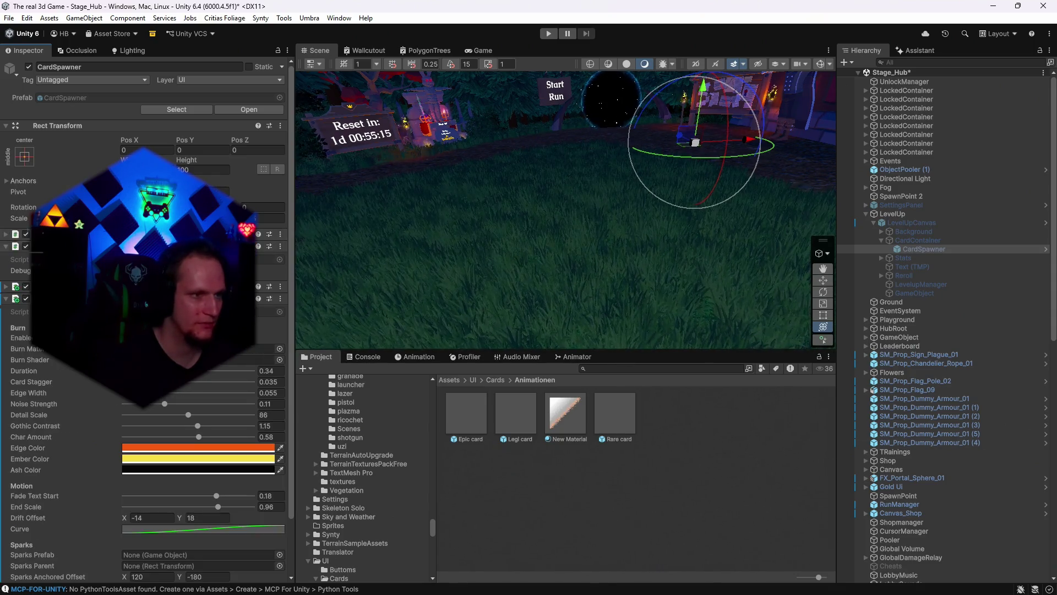
pyautogui.click(6, 299)
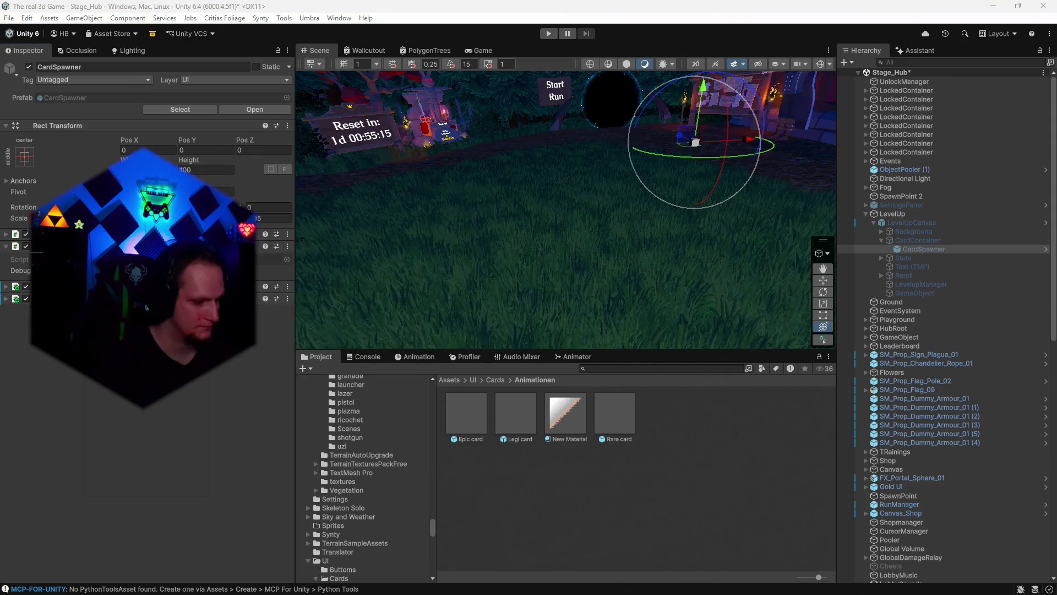
pyautogui.write('card')
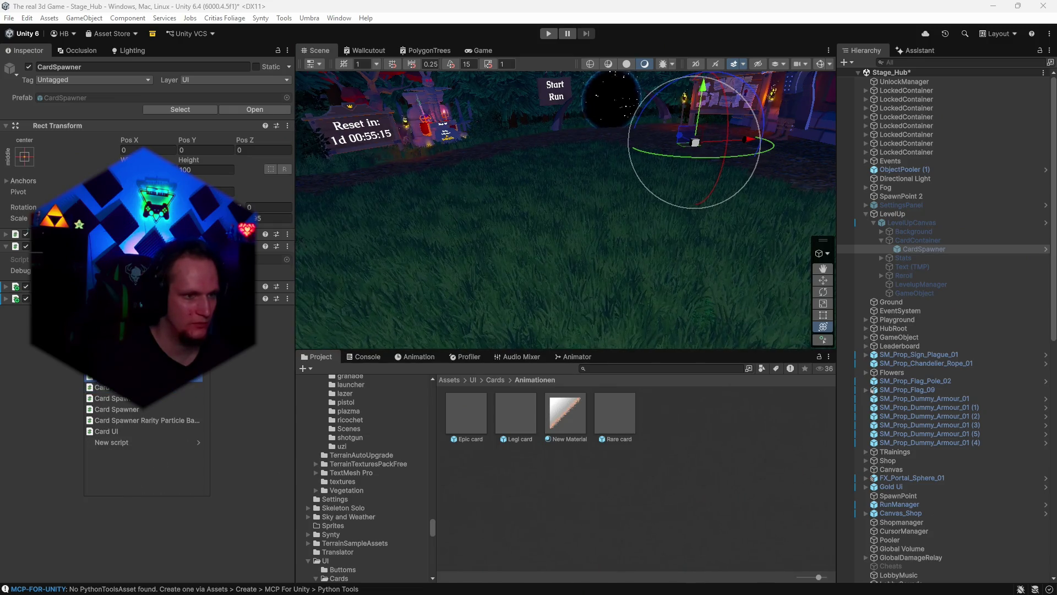
pyautogui.press('Return')
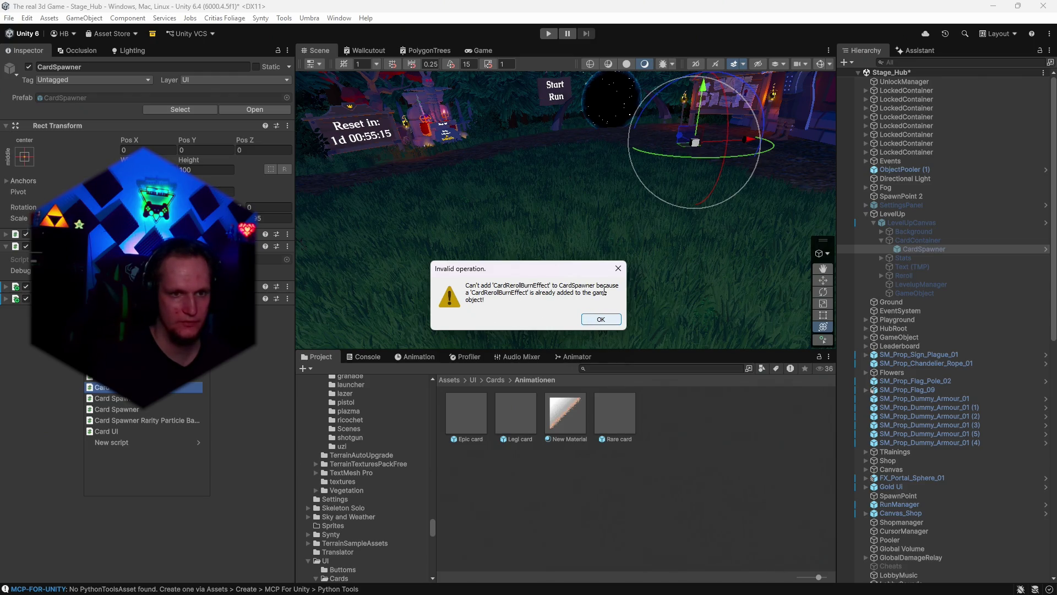
pyautogui.click(601, 319)
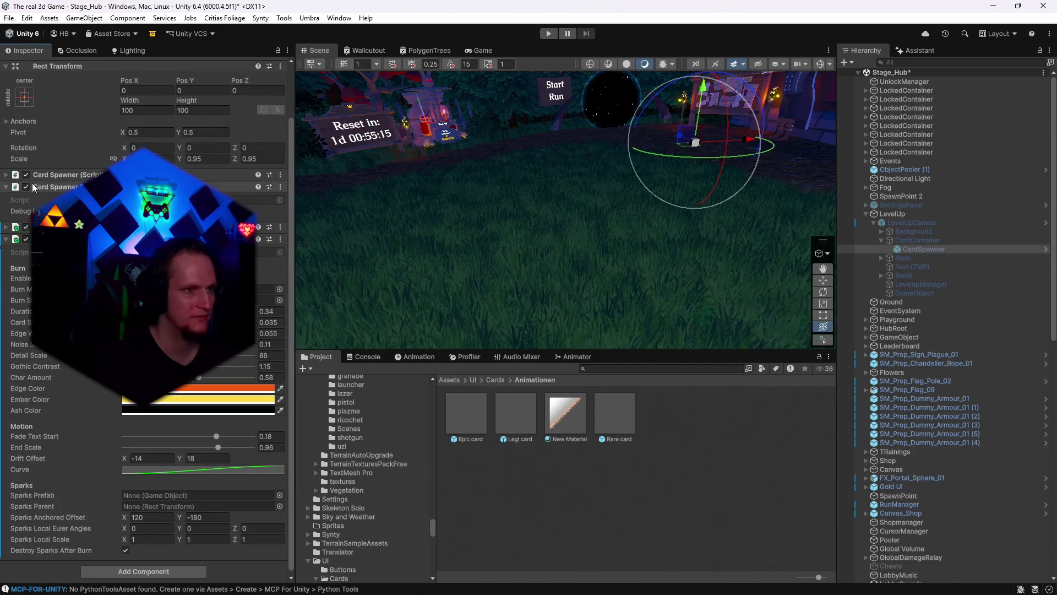
# - Scroll to the existing burn effect's Burn, Motion and Sparks fields, showing Duration 0.34
pyautogui.scroll(10, 143, 319)
pyautogui.scroll(-10, 143, 319)
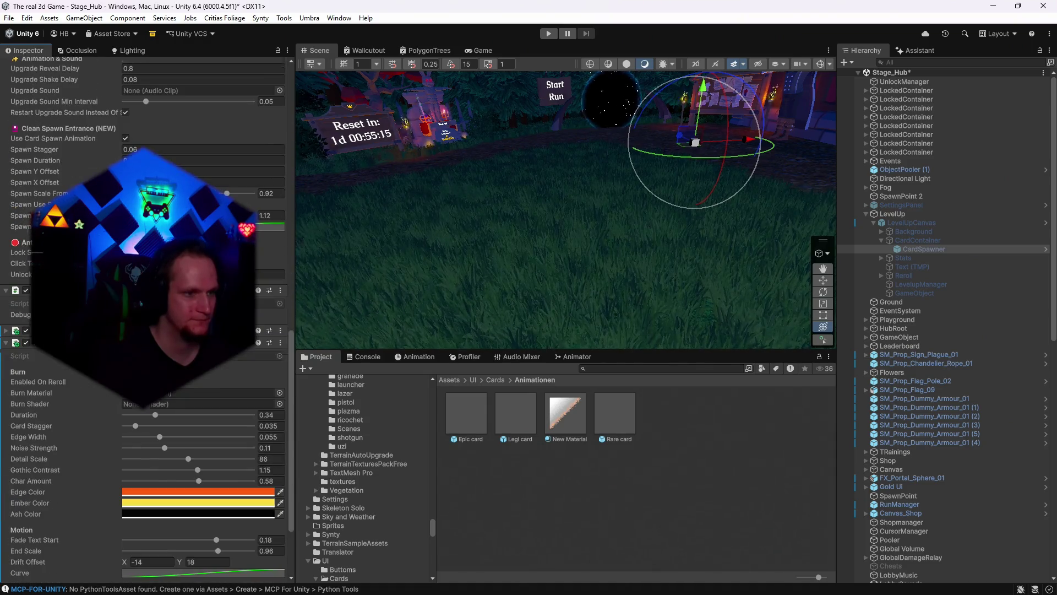
pyautogui.scroll(15, 143, 319)
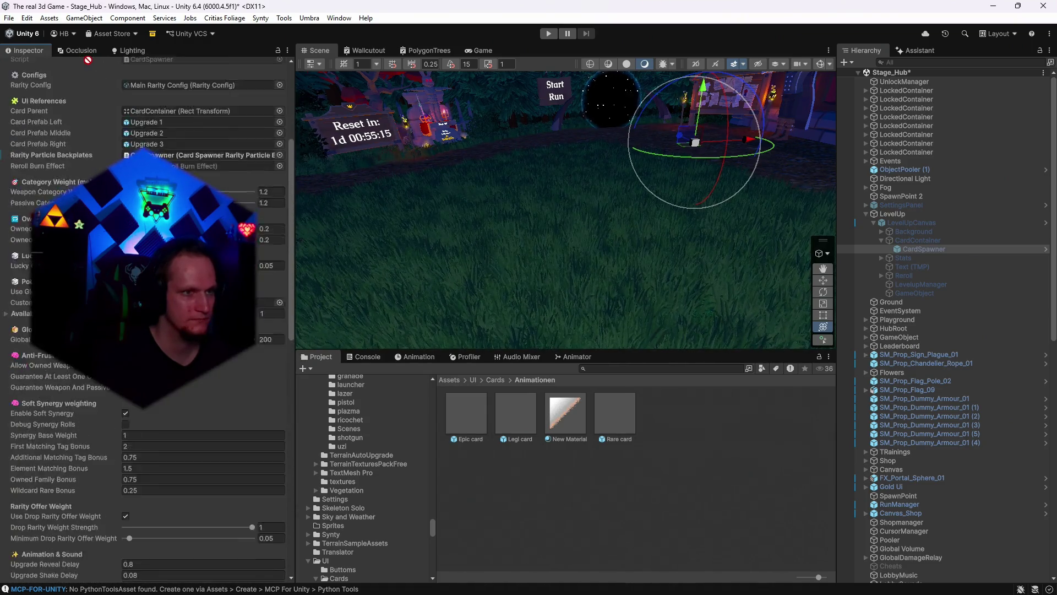
pyautogui.scroll(-15, 143, 320)
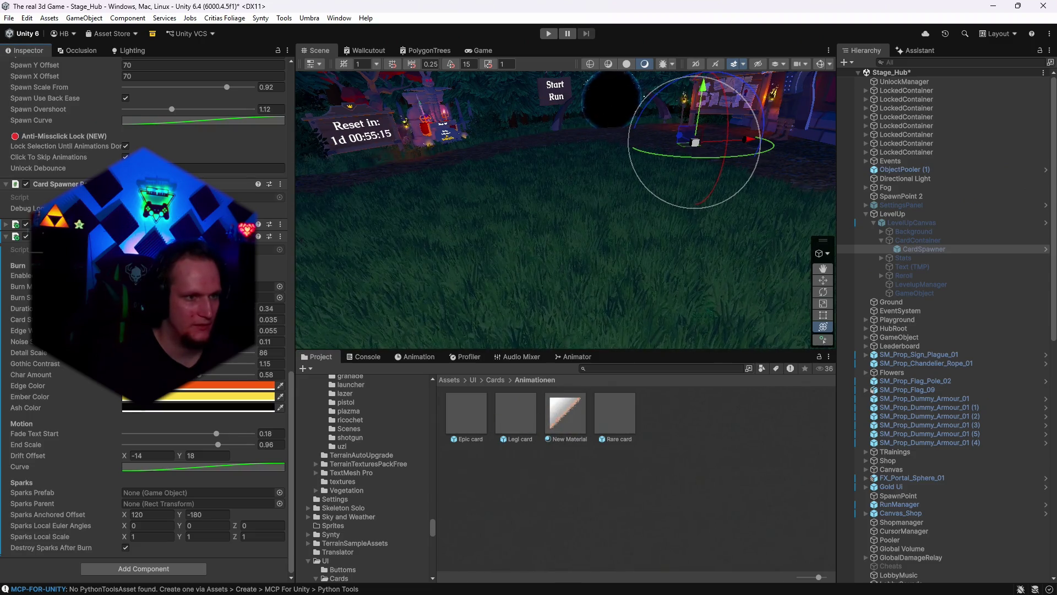
# - Browse the Burn Shader field's shader list, searching 'unbr', and close it without picking one
pyautogui.click(280, 297)
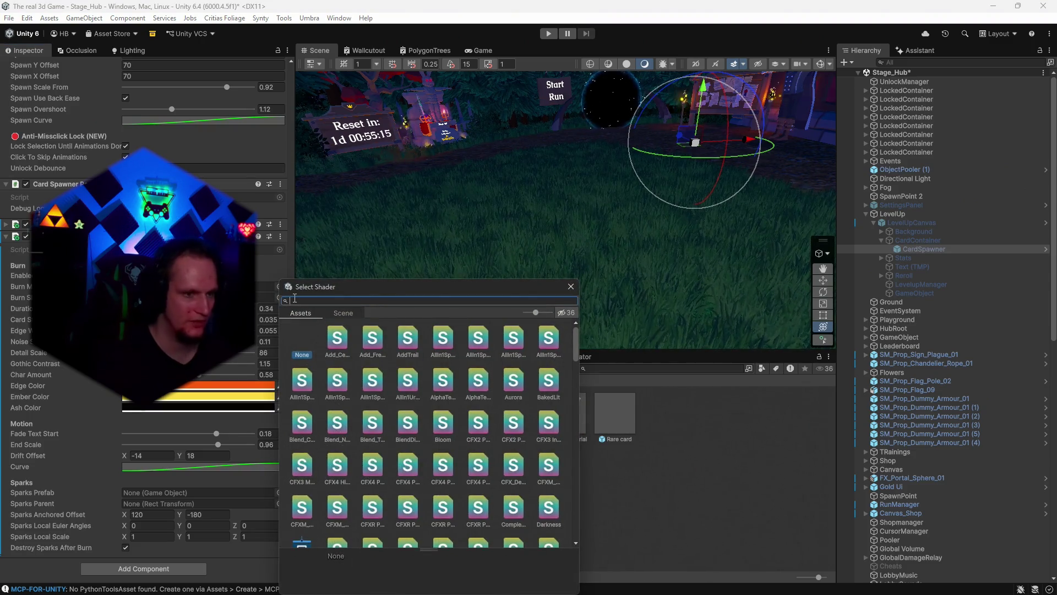
pyautogui.write('unbr')
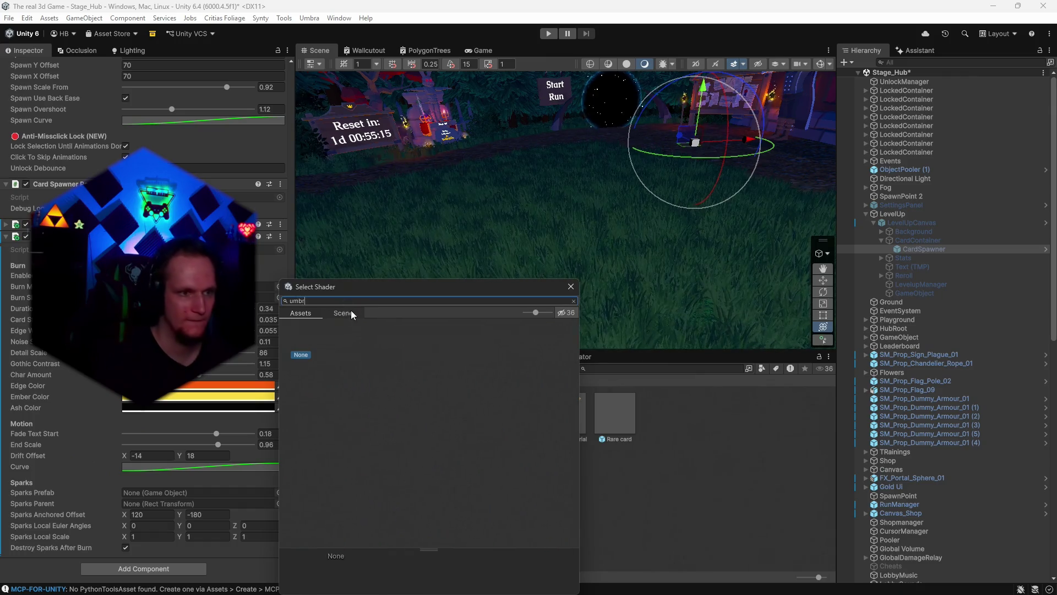
pyautogui.press('BackSpace')
pyautogui.press('BackSpace')
pyautogui.press('BackSpace')
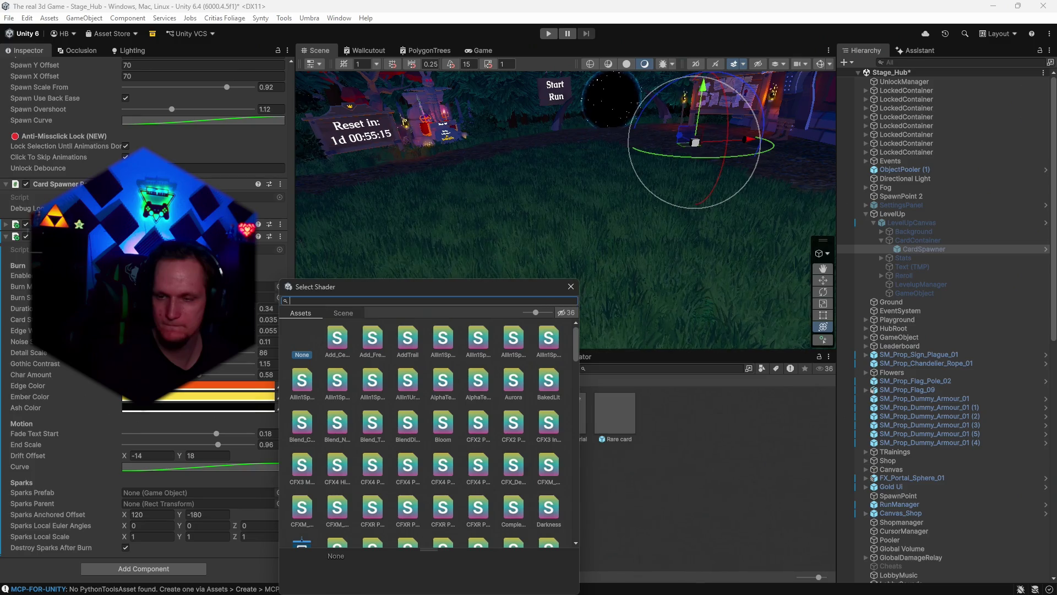
pyautogui.press('Escape')
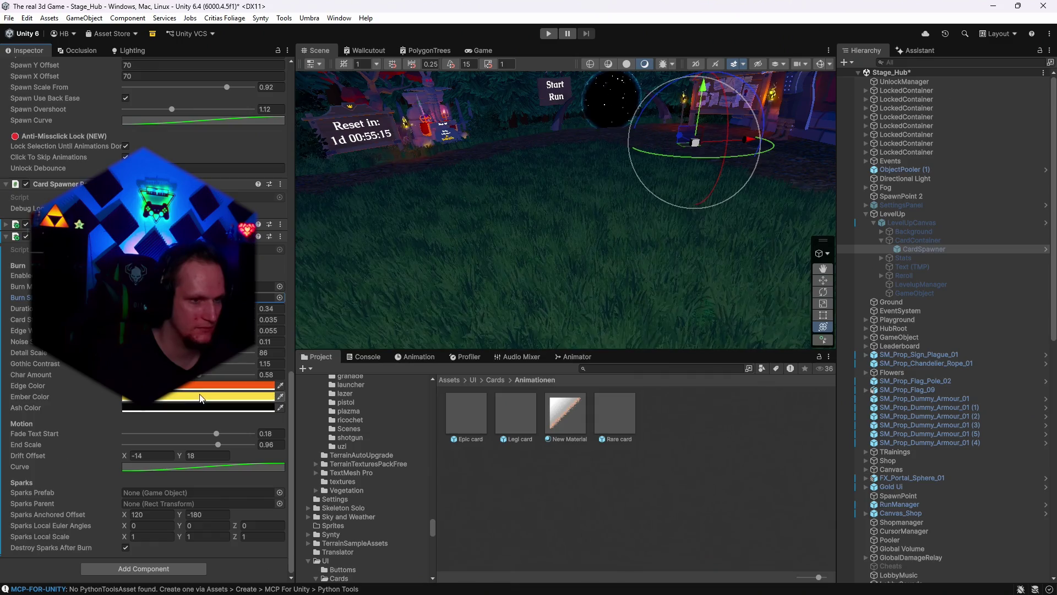
# - Save the Stage_Hub scene through File > Save and enter play mode
pyautogui.click(9, 17)
pyautogui.click(16, 68)
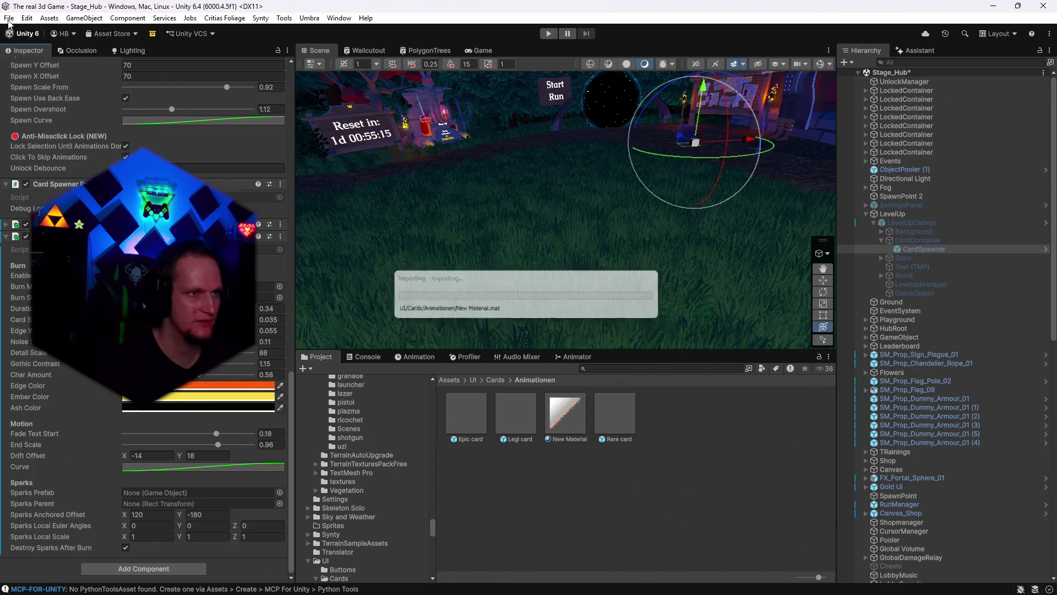
pyautogui.click(553, 34)
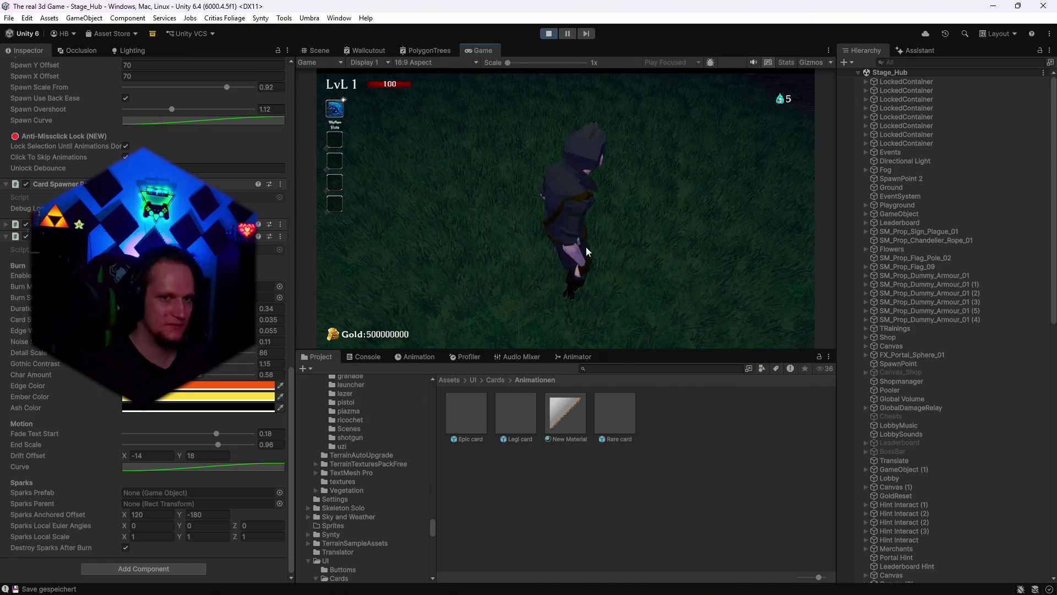
# - Reroll the level-up cards about a dozen times to watch the golden burn, then stop the game
pyautogui.click(581, 243)
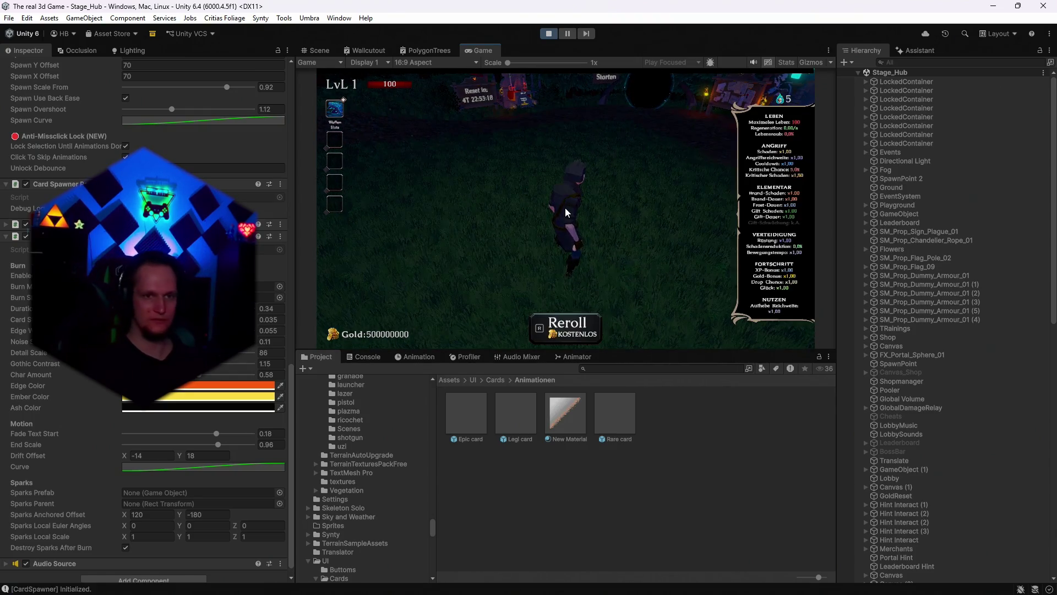
pyautogui.press('r')
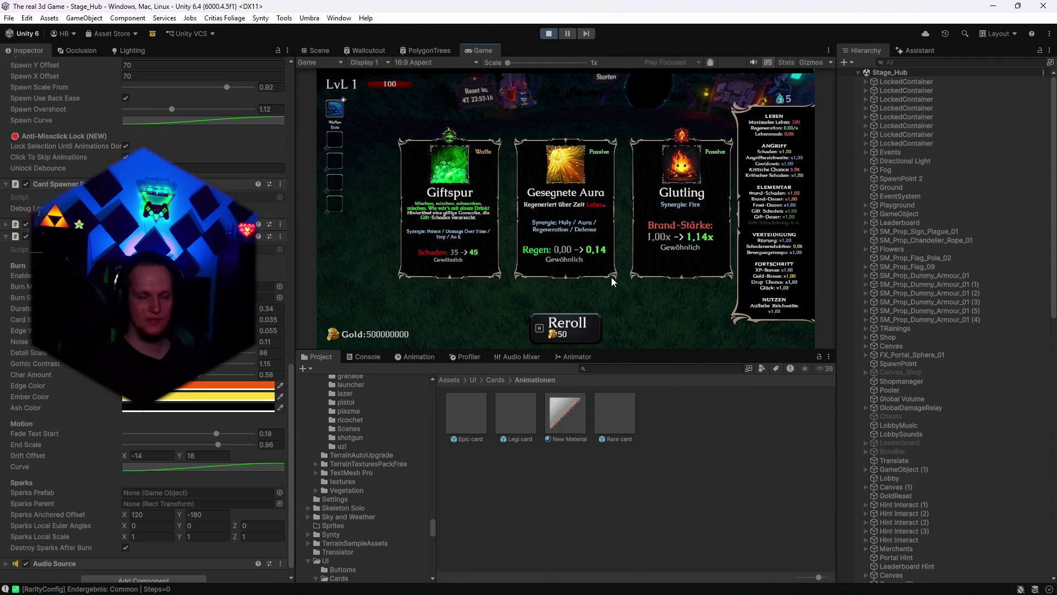
pyautogui.press('r')
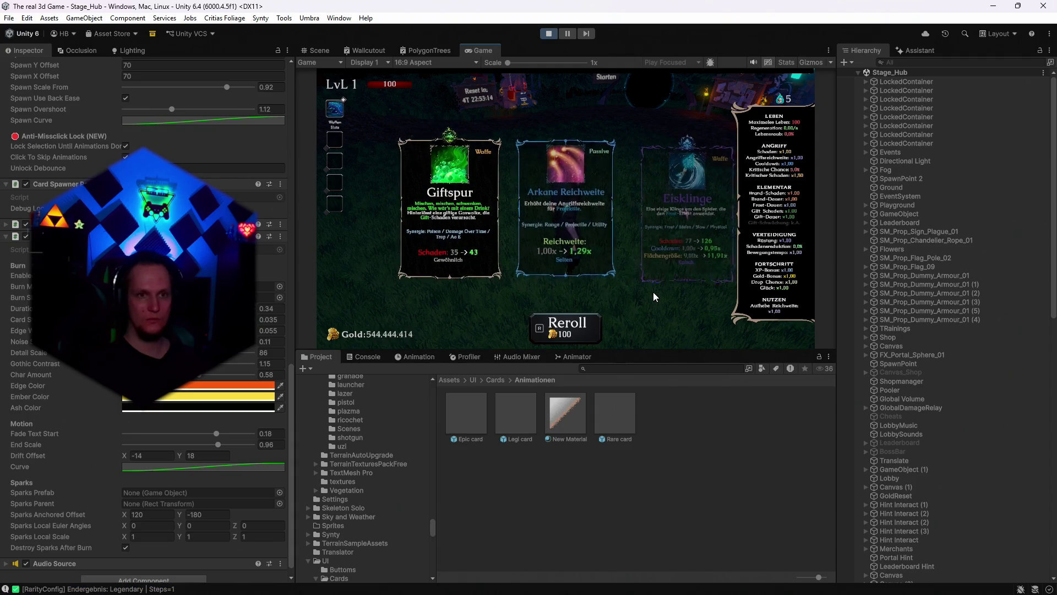
pyautogui.click(529, 545)
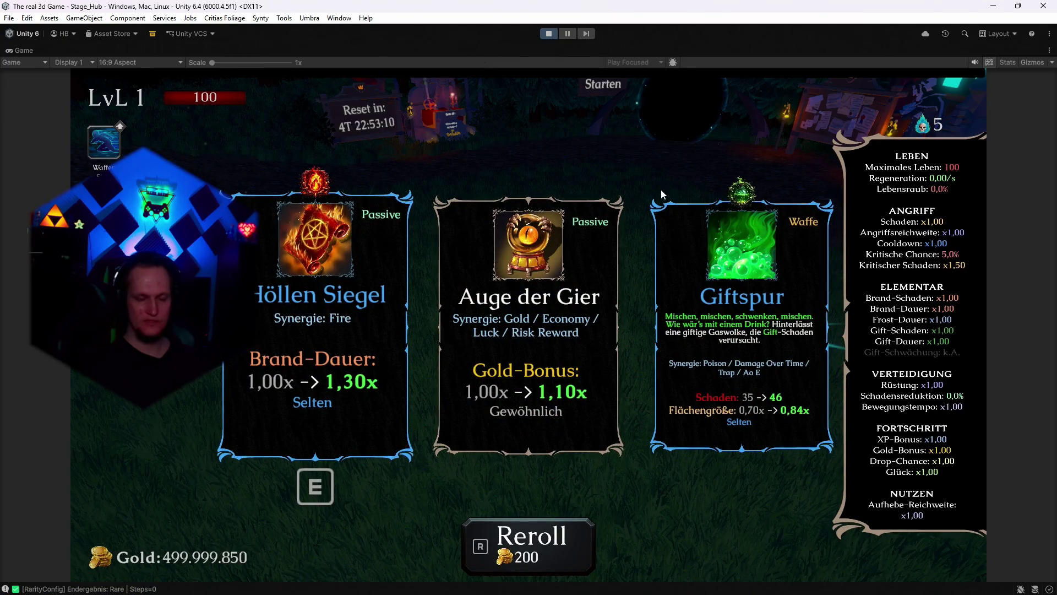
pyautogui.press('r')
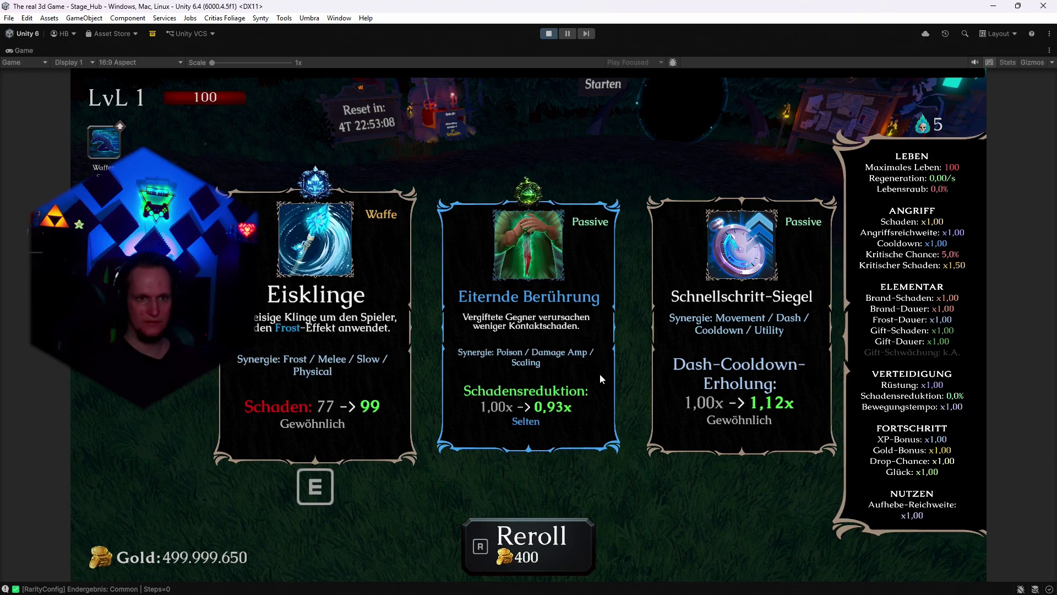
pyautogui.press('r')
pyautogui.press('r')
pyautogui.press('r')
pyautogui.press('r')
pyautogui.press('r')
pyautogui.press('r')
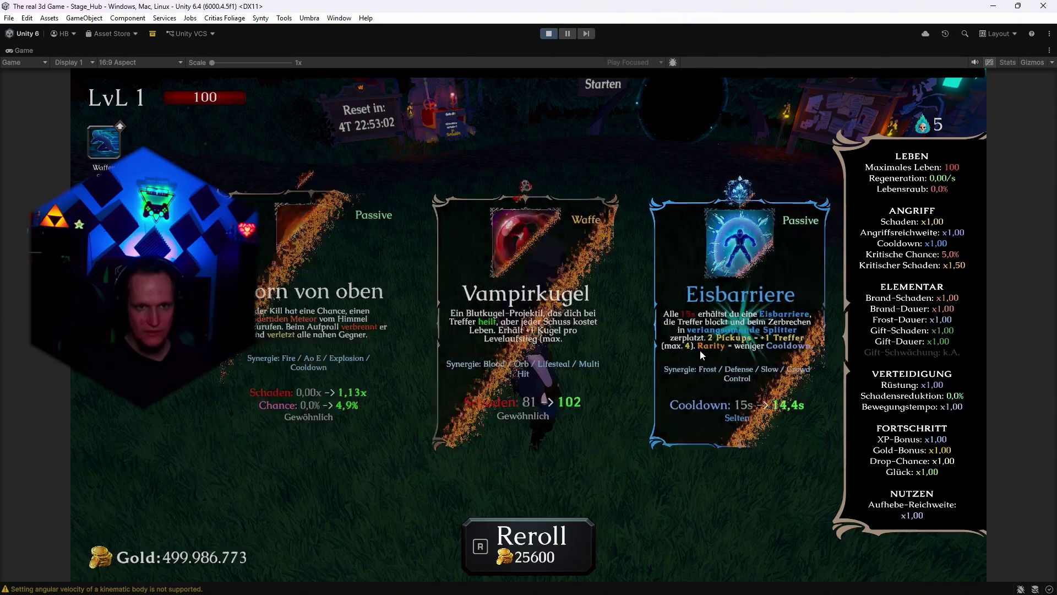
pyautogui.press('r')
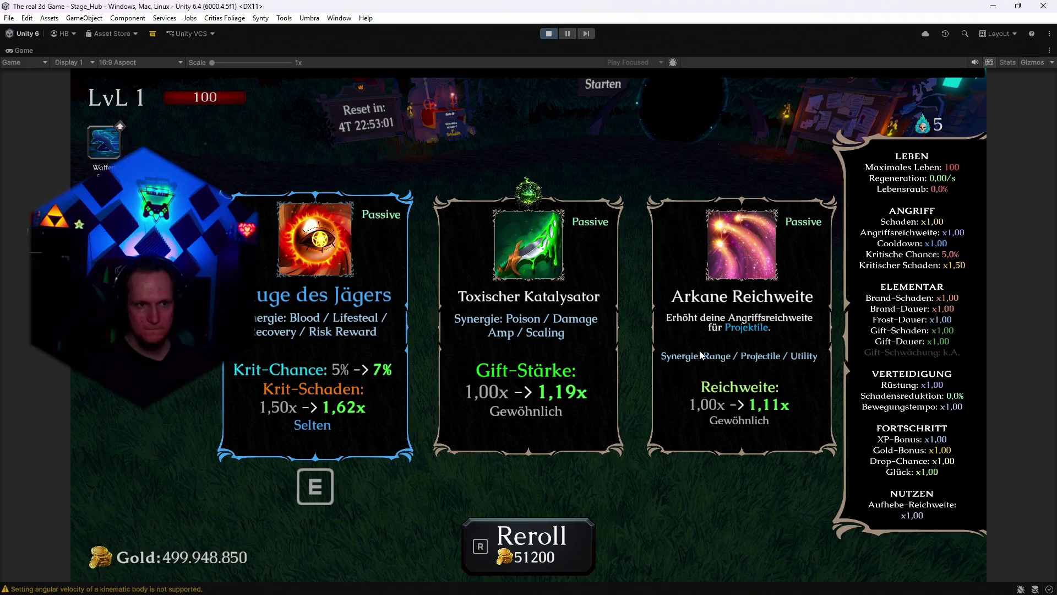
pyautogui.press('r')
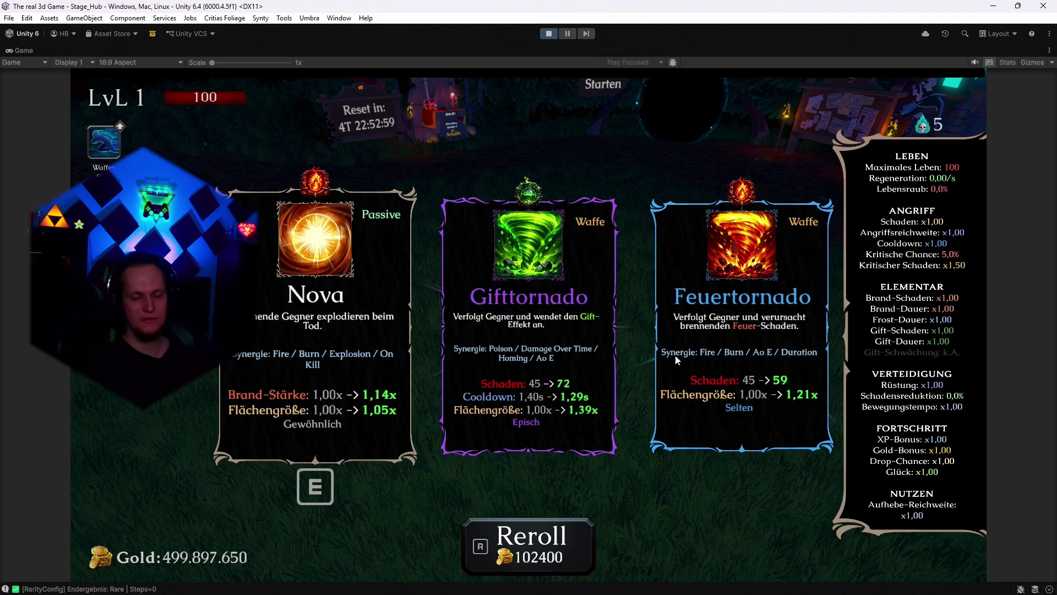
pyautogui.press('r')
pyautogui.press('r')
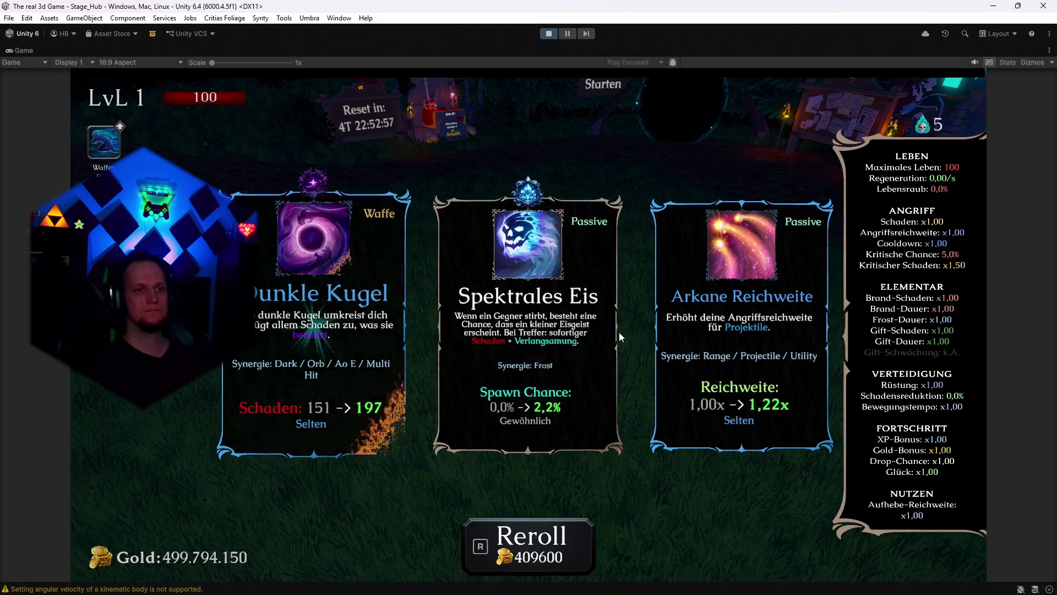
pyautogui.press('r')
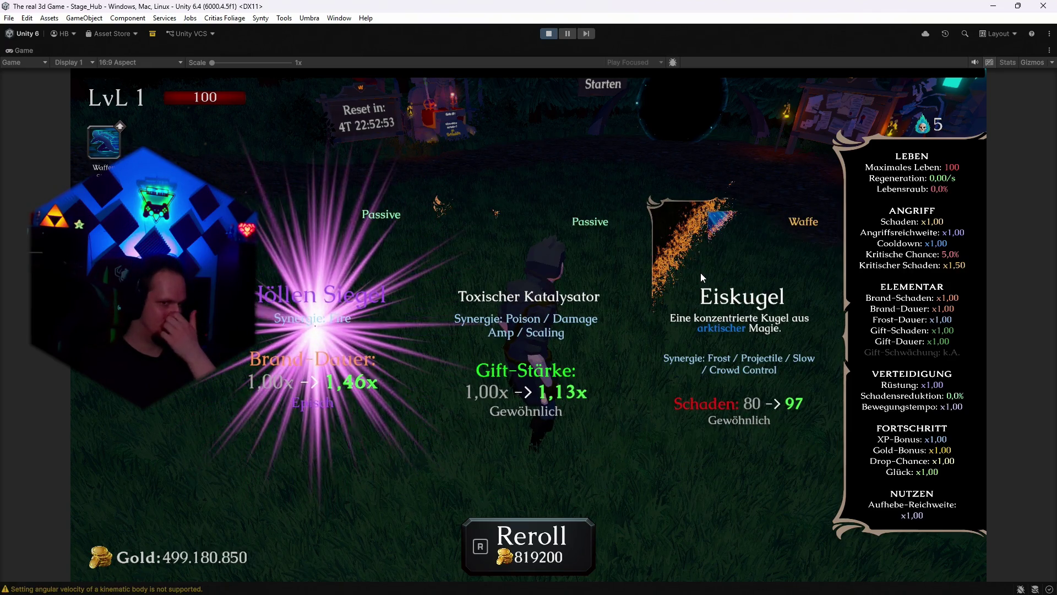
pyautogui.press('r')
pyautogui.press('r')
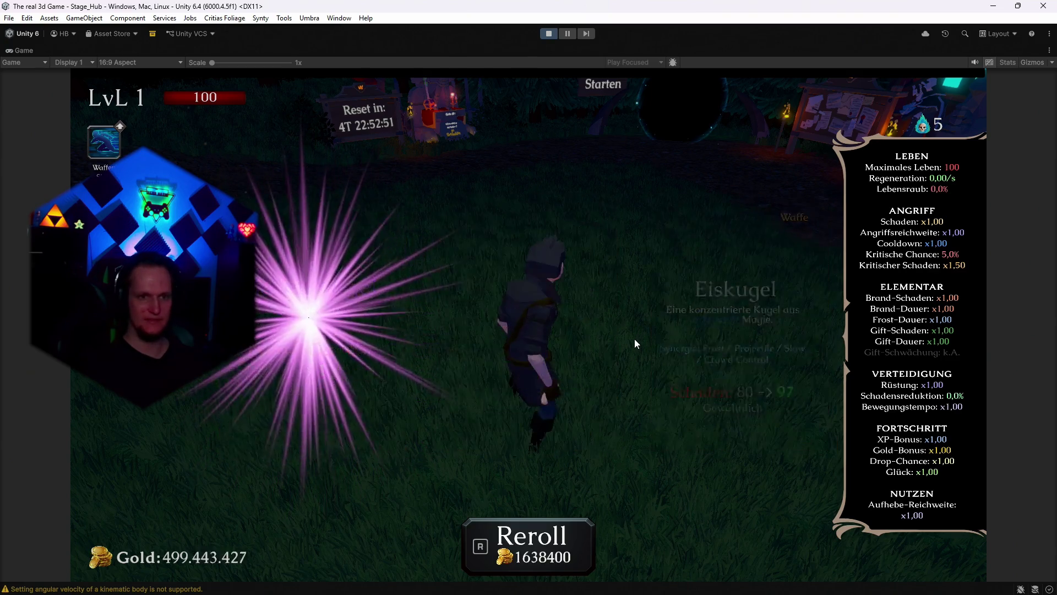
pyautogui.press('r')
pyautogui.press('r')
pyautogui.press('r')
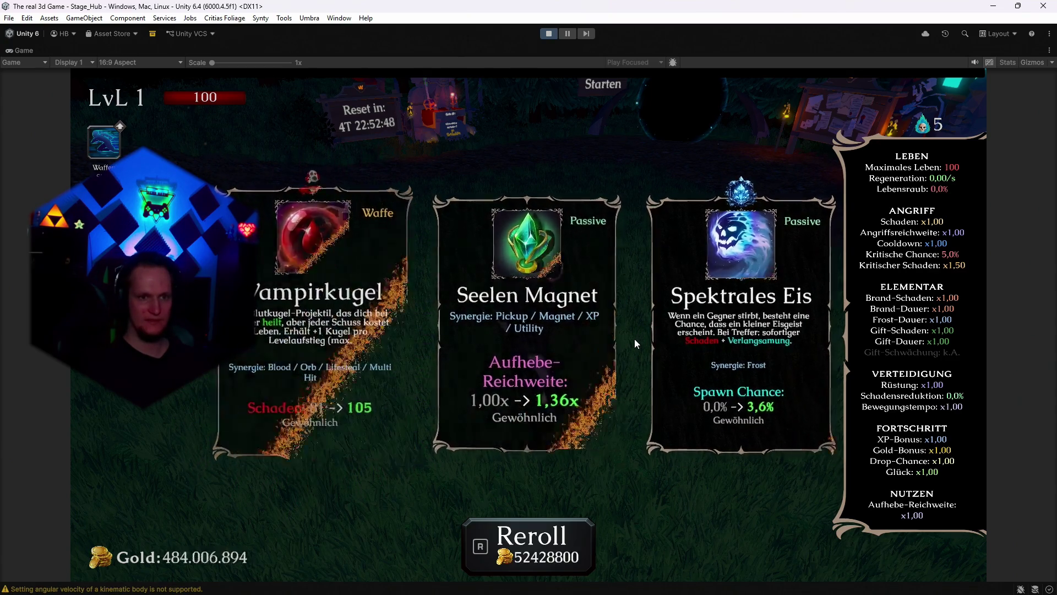
pyautogui.press('r')
pyautogui.press('r')
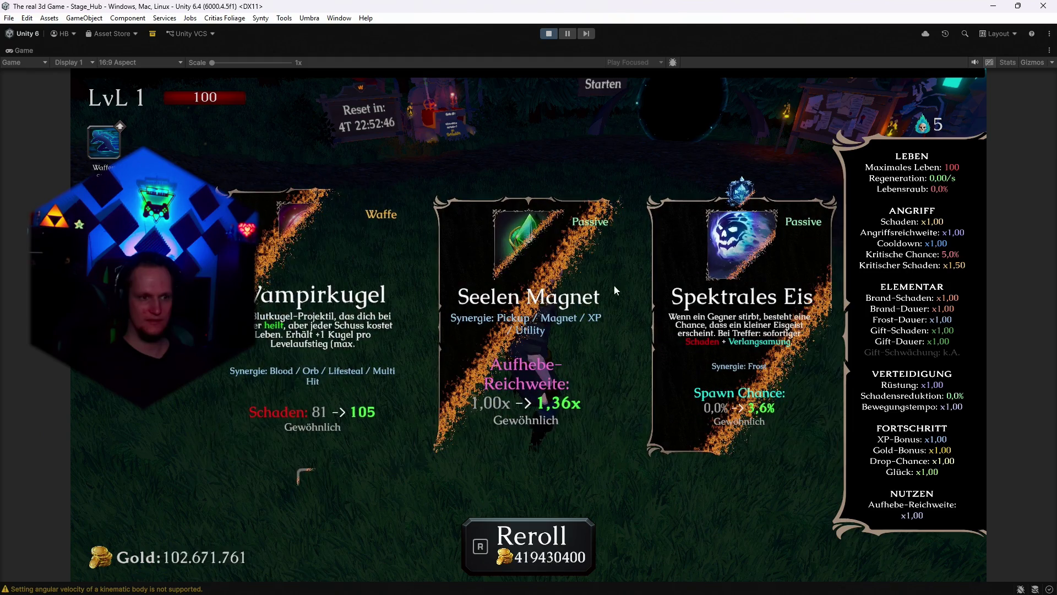
pyautogui.click(548, 33)
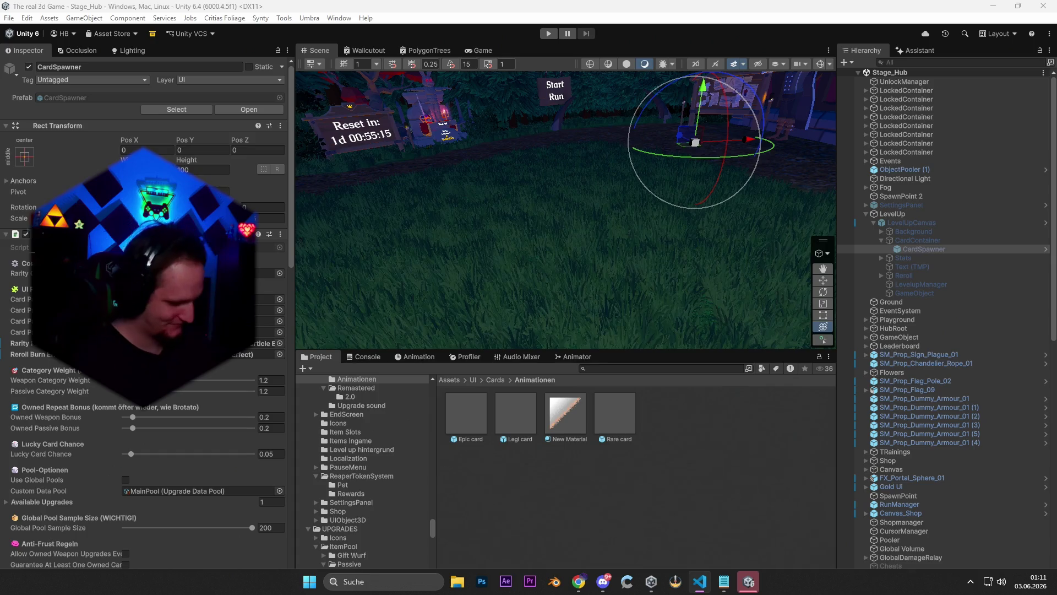
pyautogui.hotkey('ctrl', 'n')
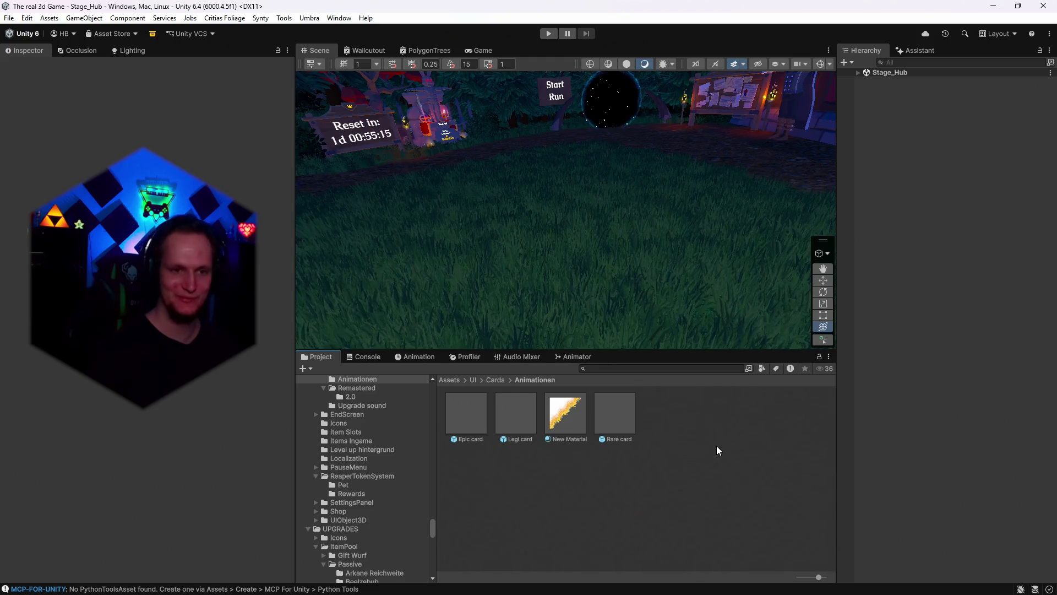
# - Start play mode, maximize the Game view and reroll the level-up cards twelve times to watch them burn
pyautogui.click(549, 34)
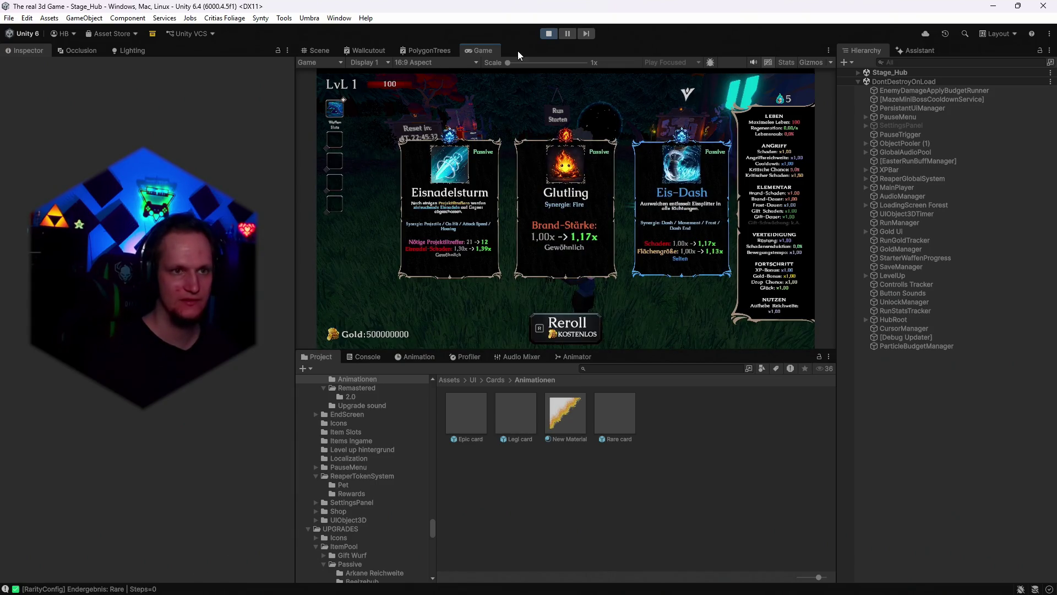
pyautogui.doubleClick(485, 52)
pyautogui.press('r')
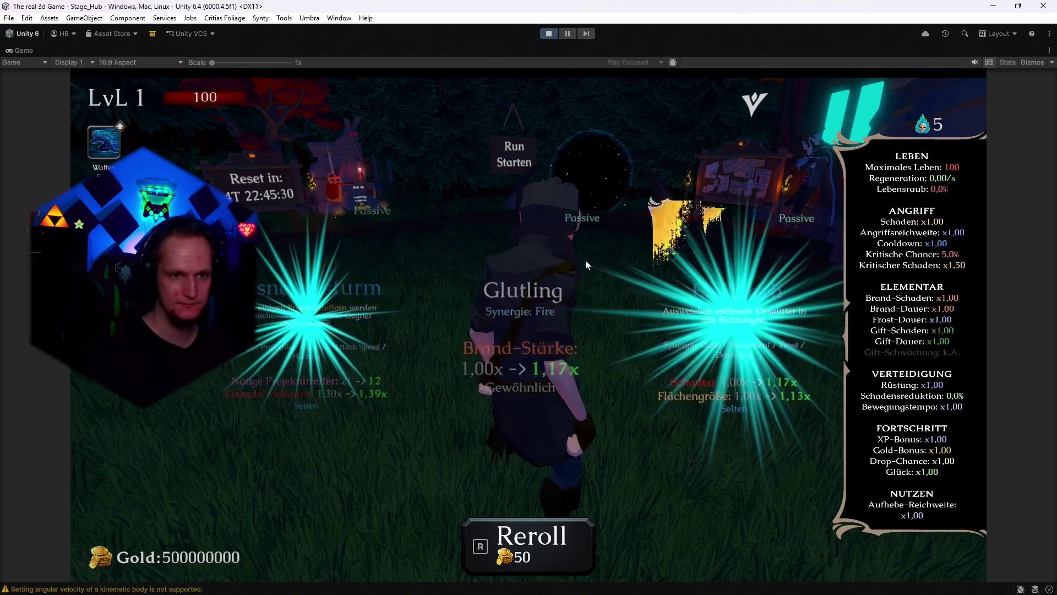
pyautogui.press('r')
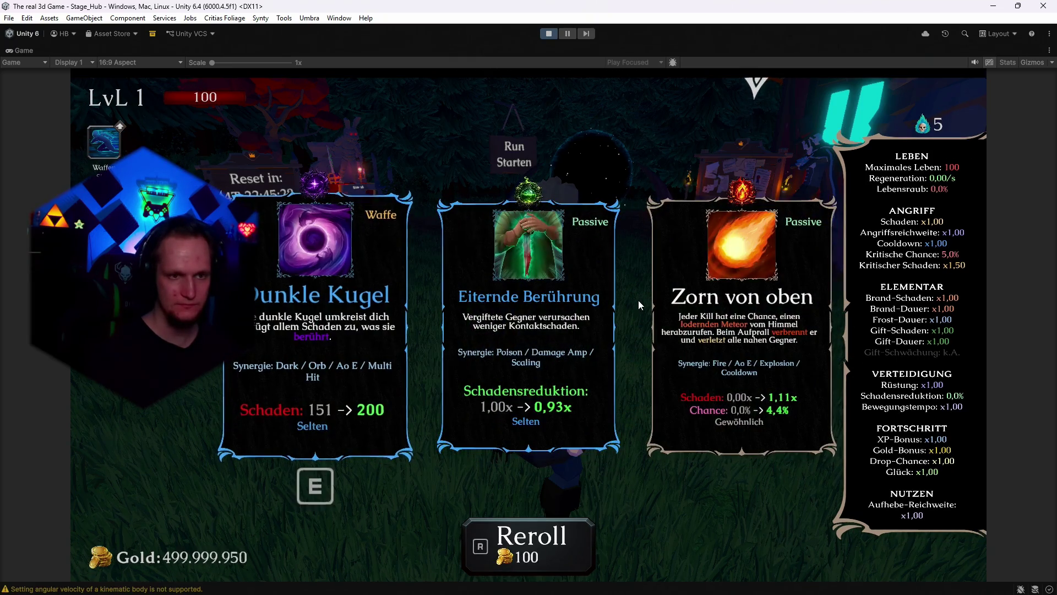
pyautogui.press('r')
pyautogui.press('r')
pyautogui.press('r')
pyautogui.press('r')
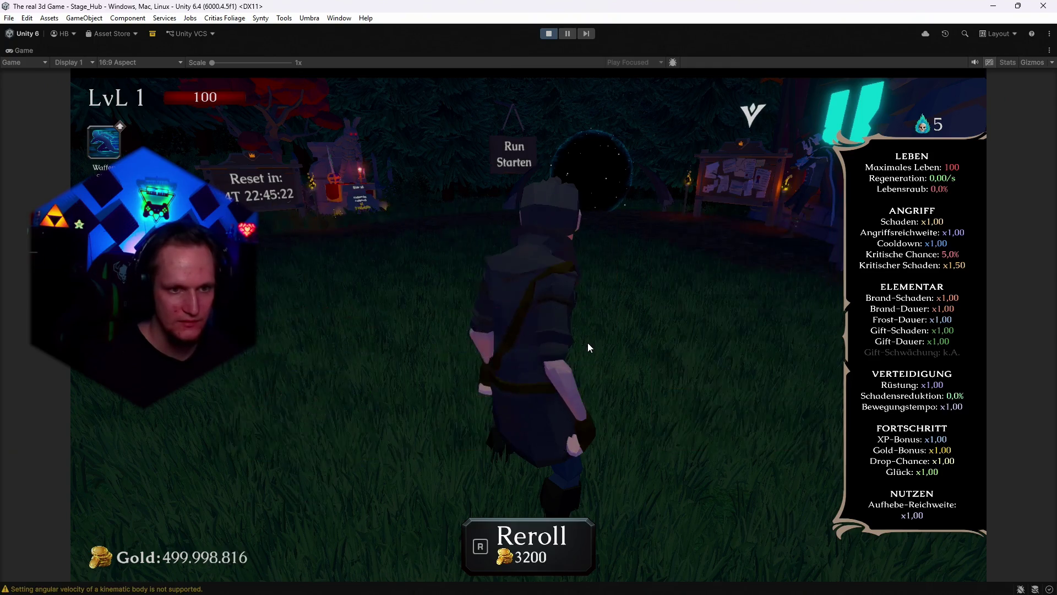
pyautogui.press('r')
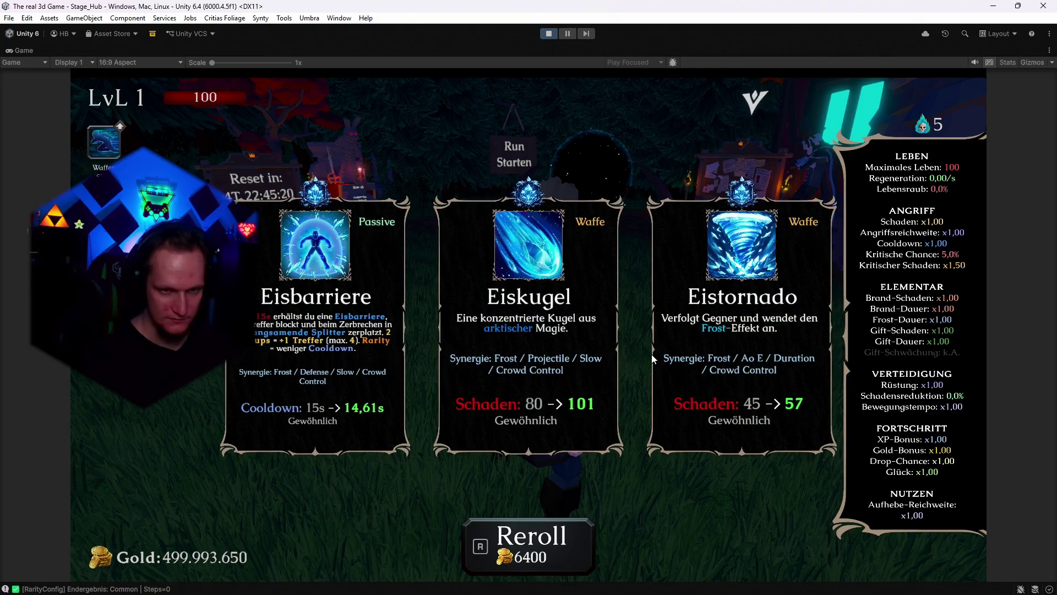
pyautogui.press('r')
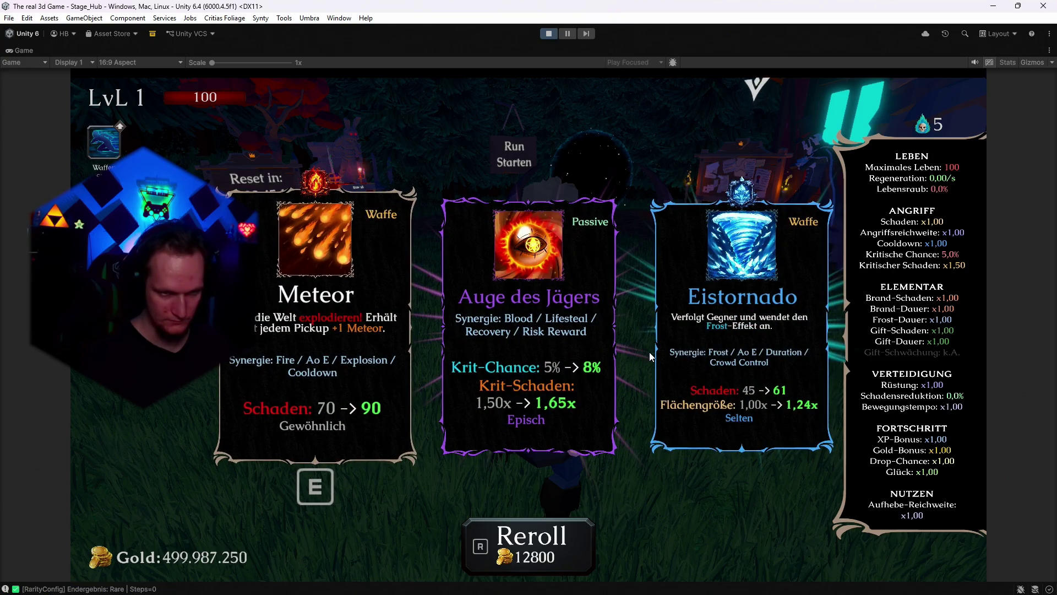
pyautogui.press('r')
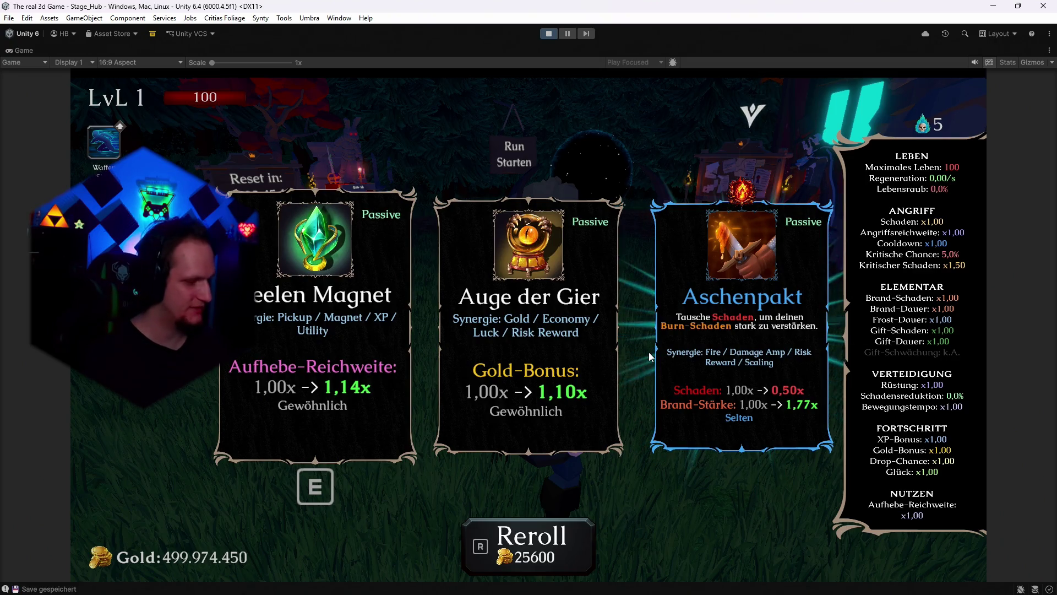
pyautogui.press('r')
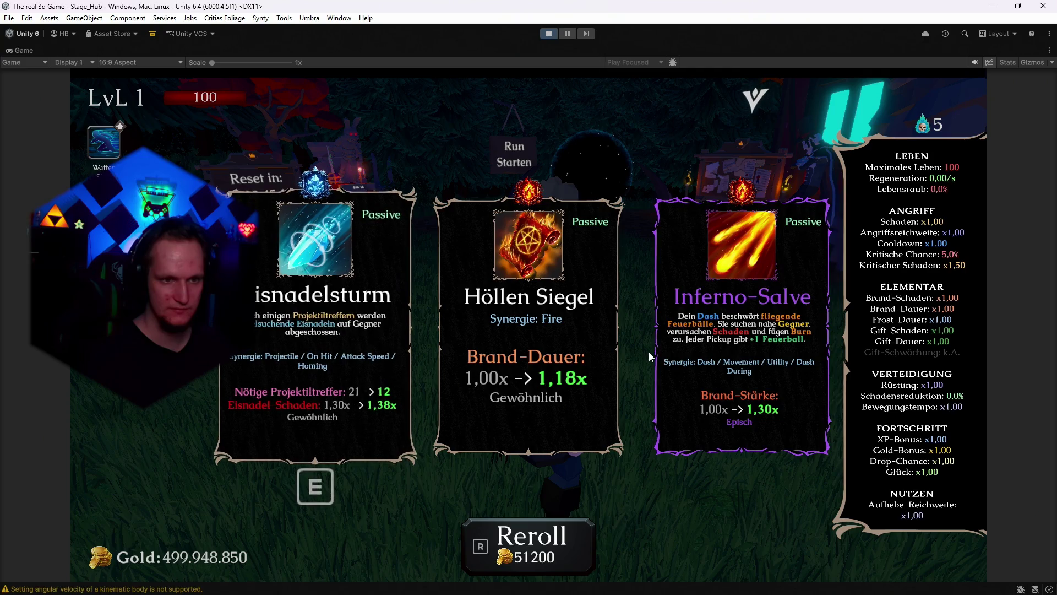
pyautogui.press('r')
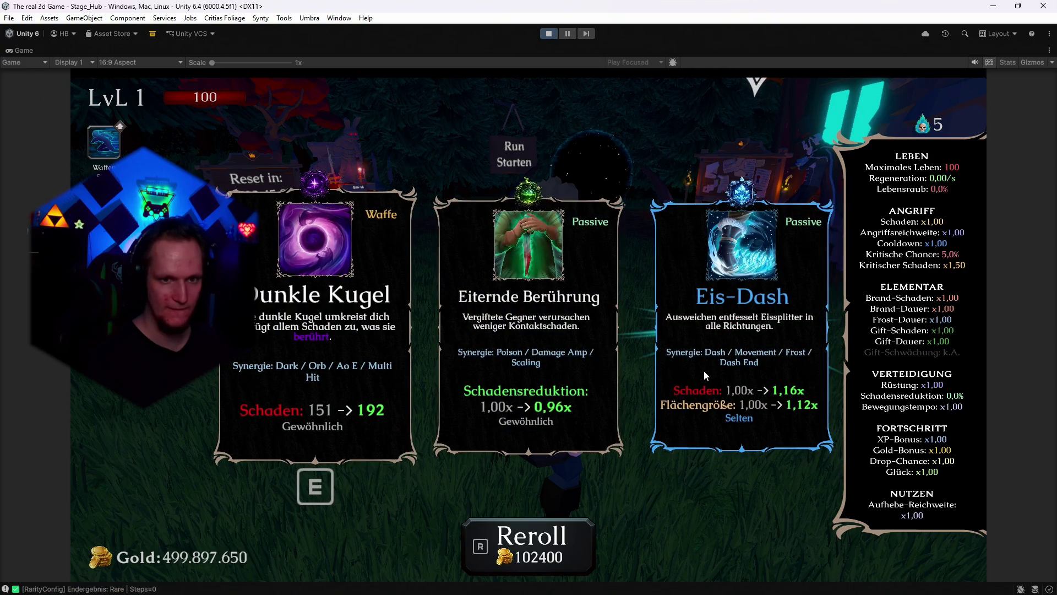
pyautogui.press('r')
pyautogui.press('r')
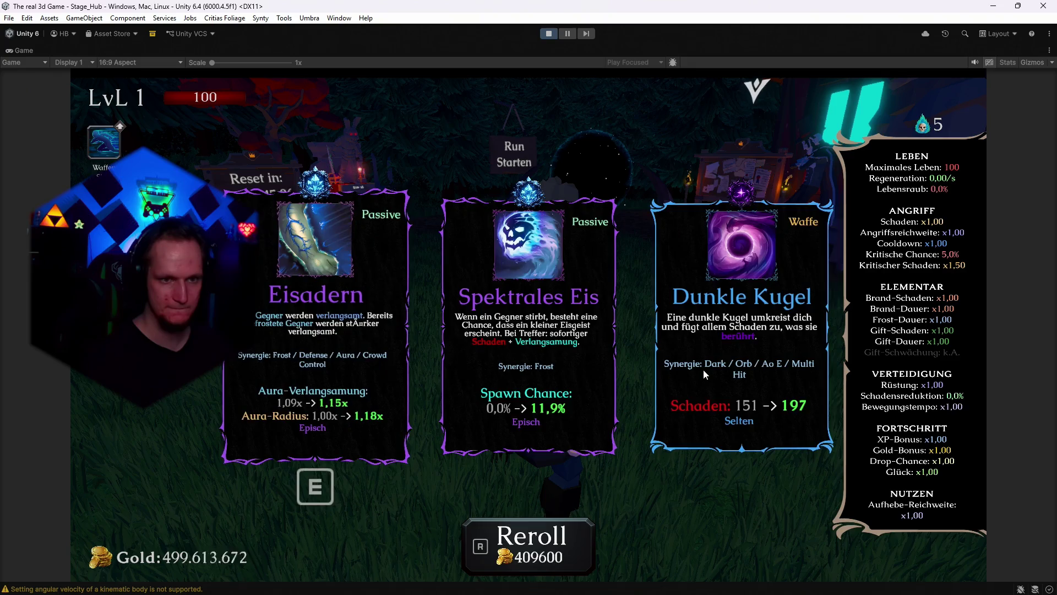
pyautogui.press('r')
pyautogui.press('r')
pyautogui.press('r')
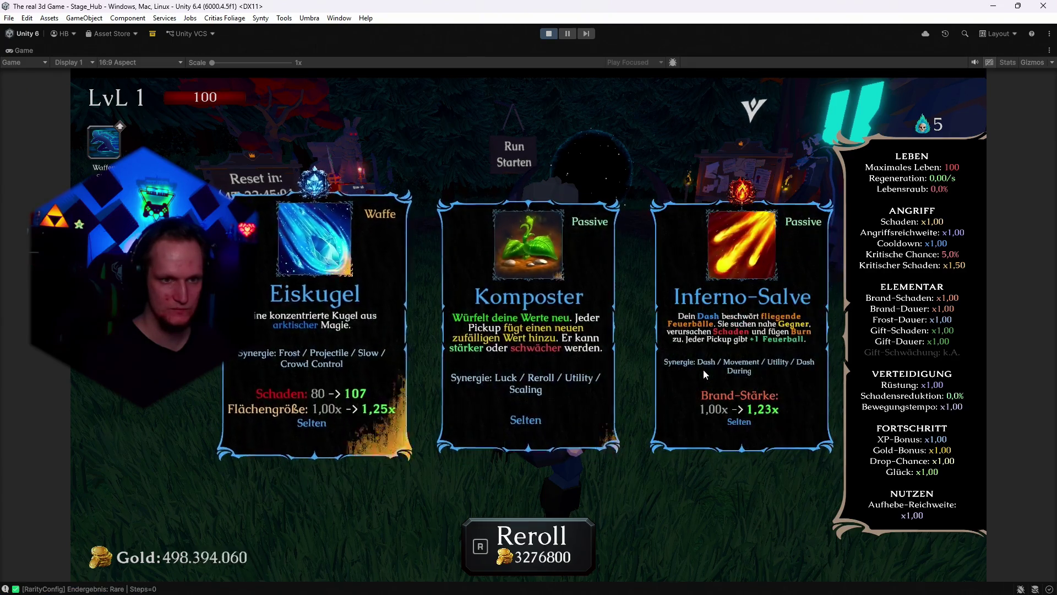
pyautogui.press('r')
pyautogui.press('r')
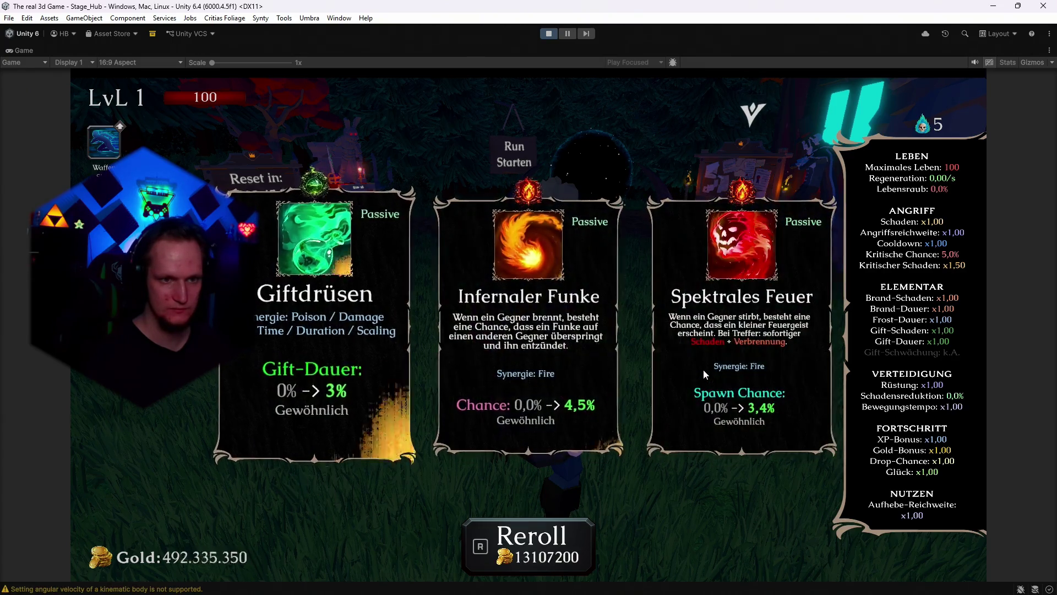
pyautogui.press('r')
pyautogui.press('r')
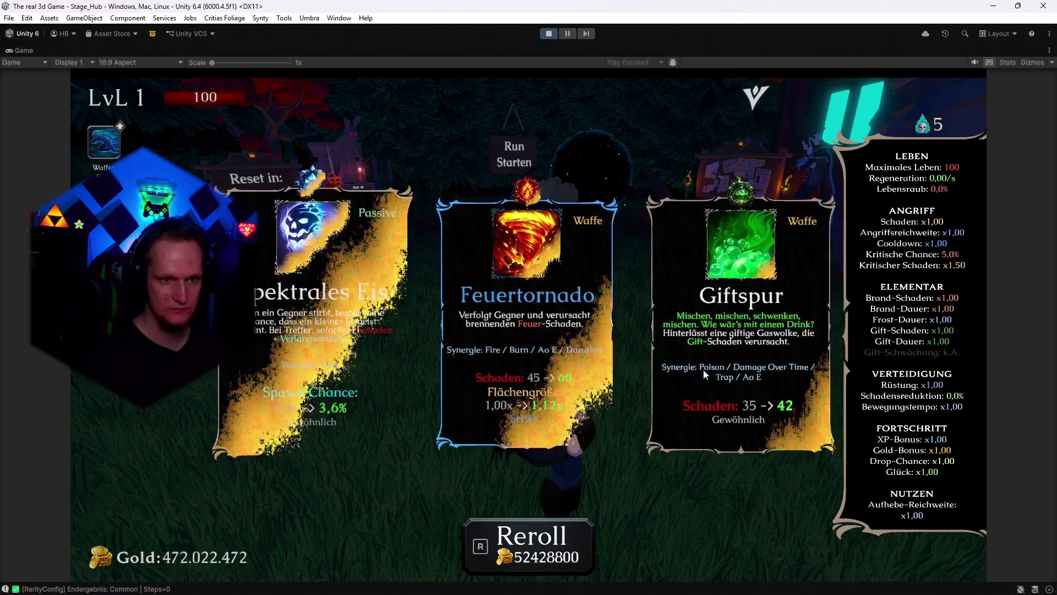
pyautogui.press('r')
pyautogui.press('r')
pyautogui.press('r')
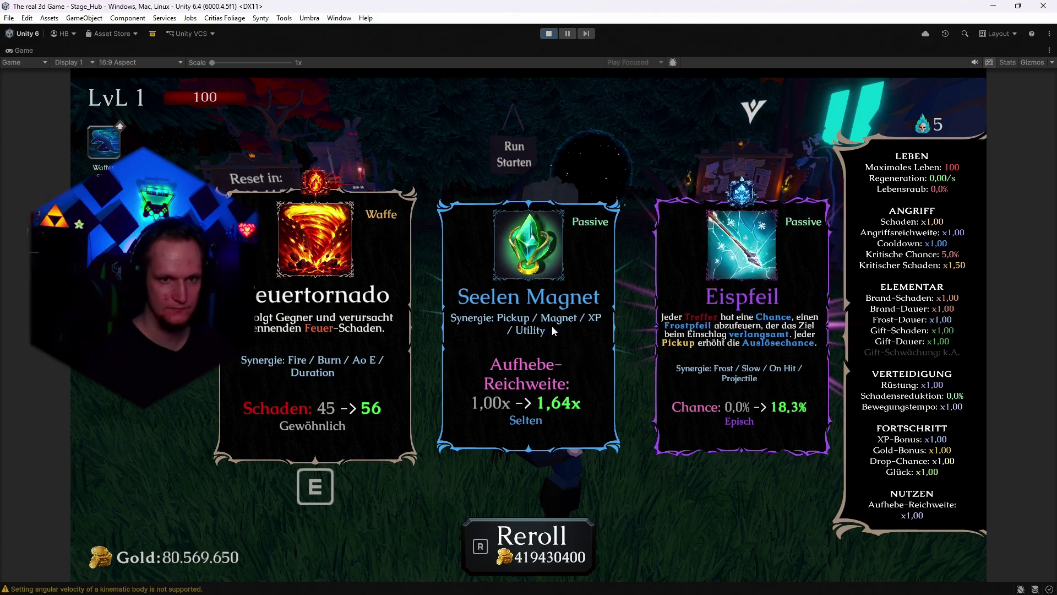
# - Take the Seelen Magnet upgrade, then reroll the new cards twice
pyautogui.click(514, 329)
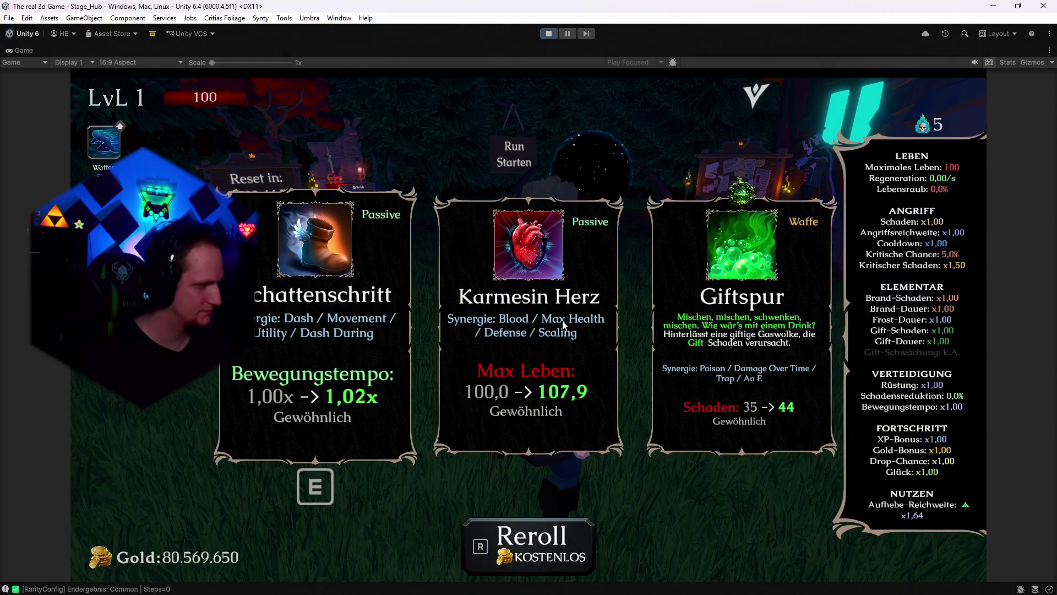
pyautogui.press('r')
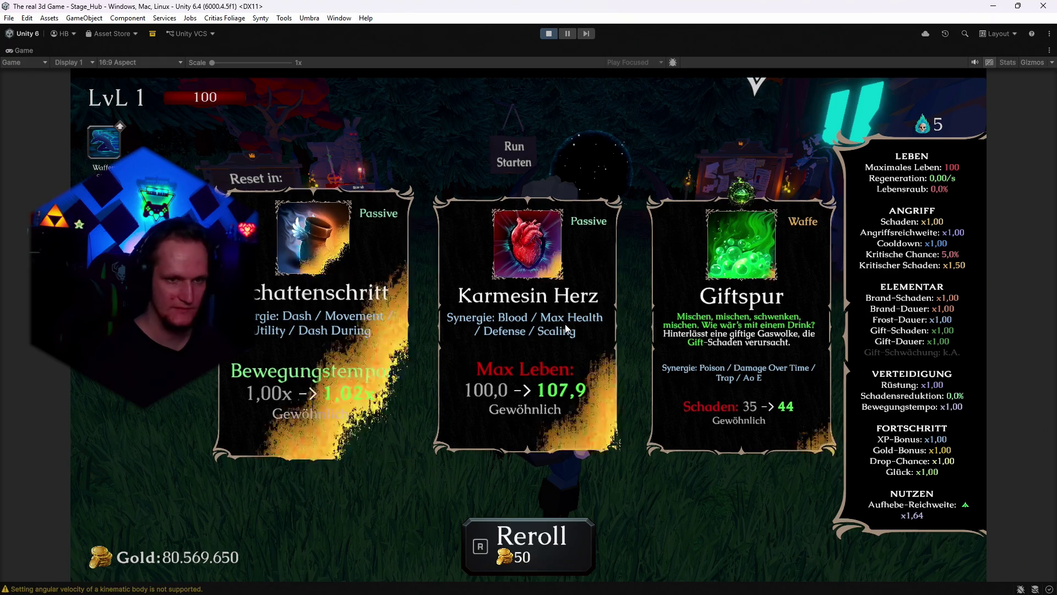
pyautogui.press('r')
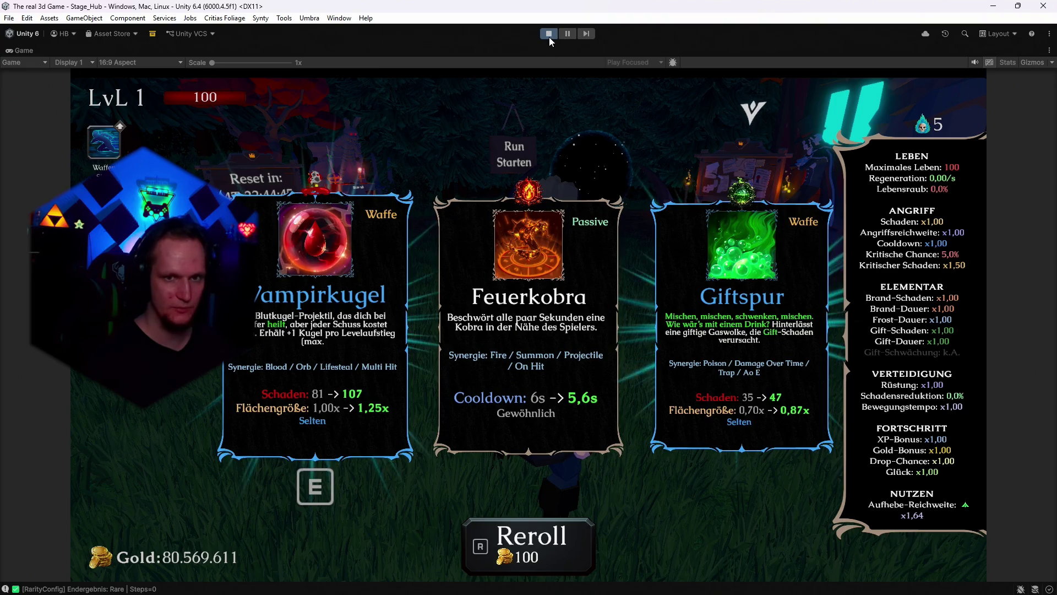
# - Restore the editor layout and locate LevelUpCanvas by searching the Hierarchy for 'level'
pyautogui.doubleClick(19, 50)
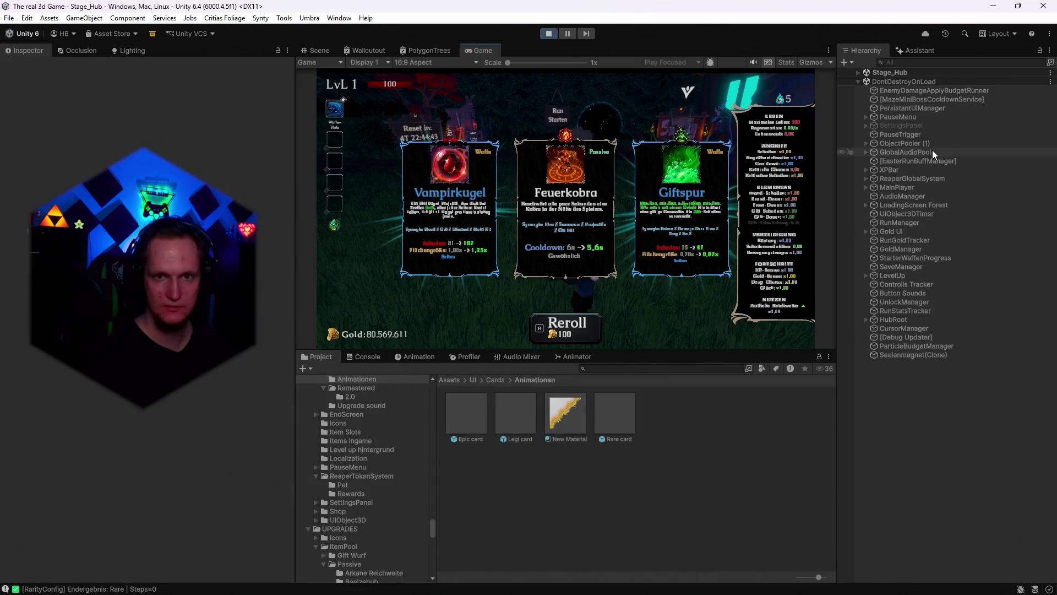
pyautogui.click(903, 63)
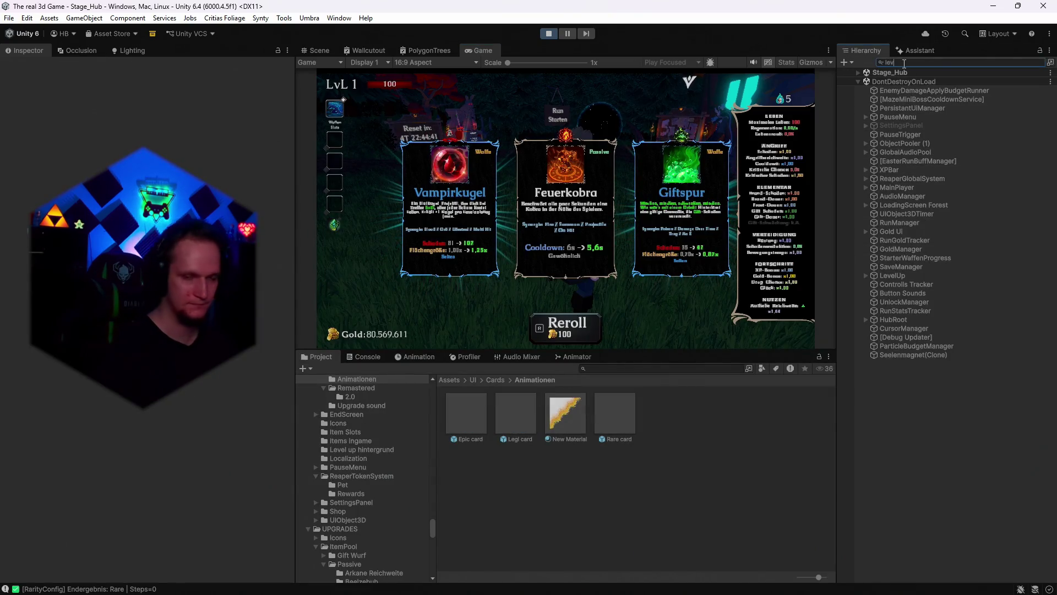
pyautogui.write('level')
pyautogui.click(901, 117)
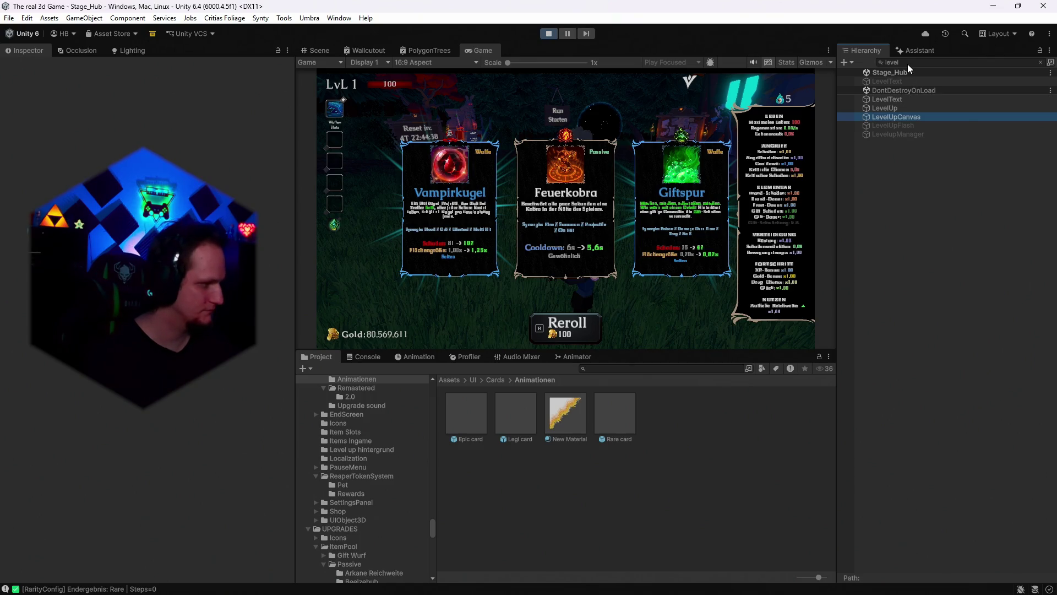
pyautogui.click(908, 64)
pyautogui.press('BackSpace')
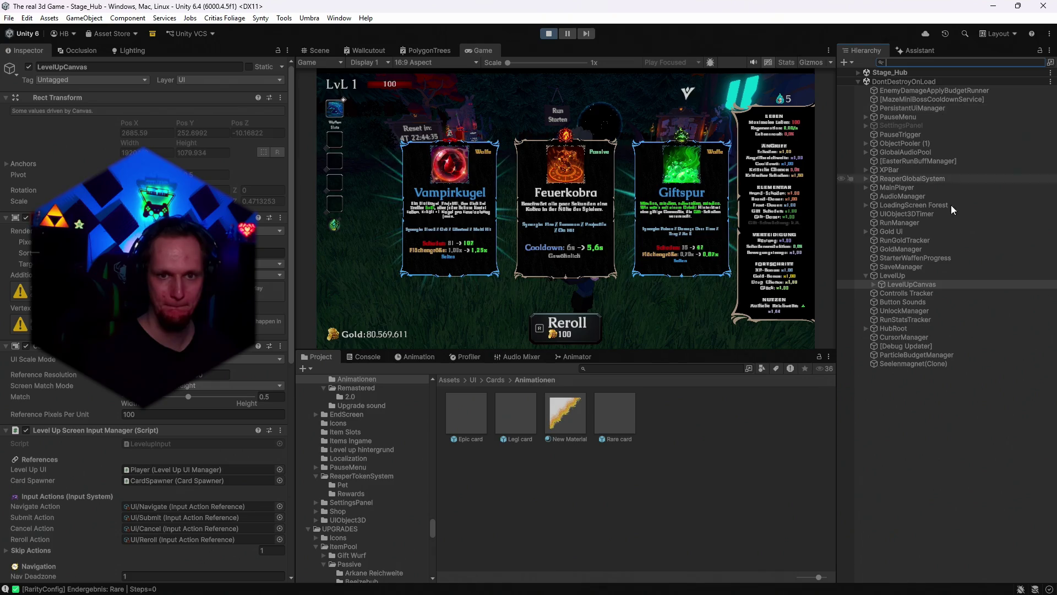
# - Expand LevelUpCanvas, inspect CardContainer and Background, then stop play mode
pyautogui.click(874, 286)
pyautogui.click(882, 302)
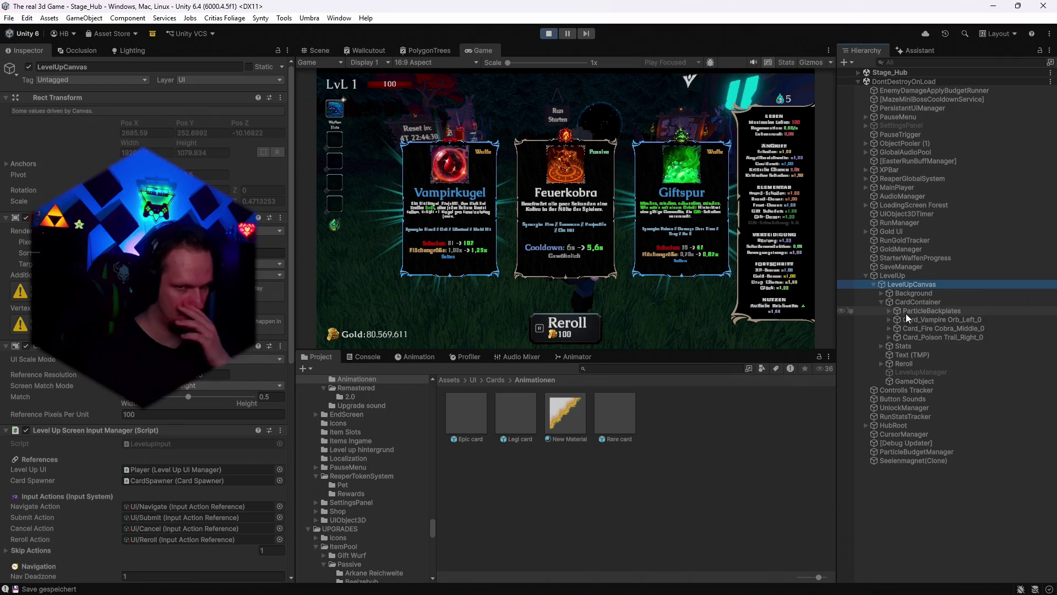
pyautogui.click(910, 302)
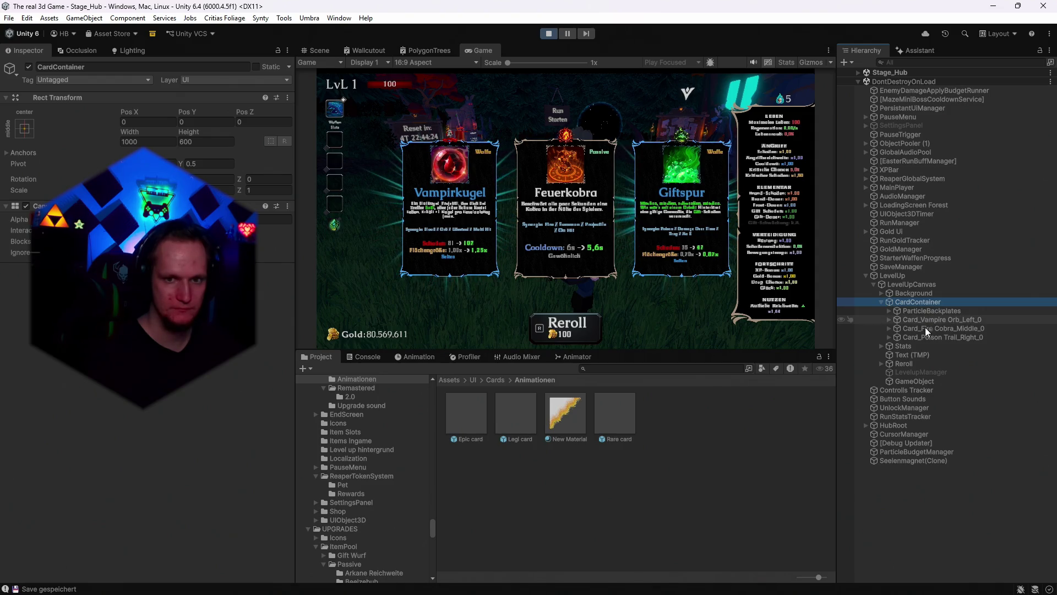
pyautogui.click(911, 294)
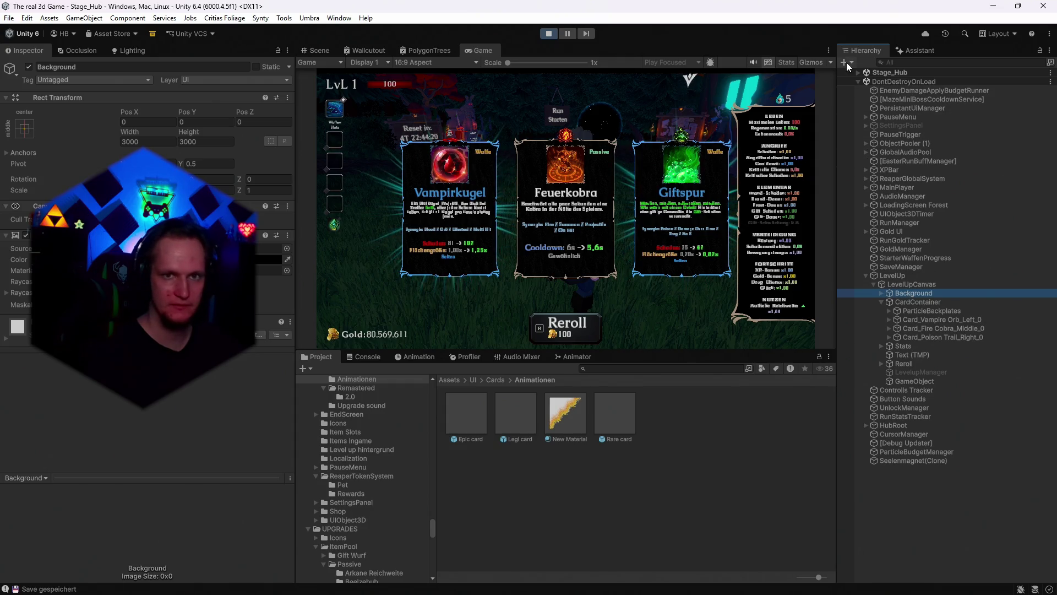
pyautogui.click(548, 33)
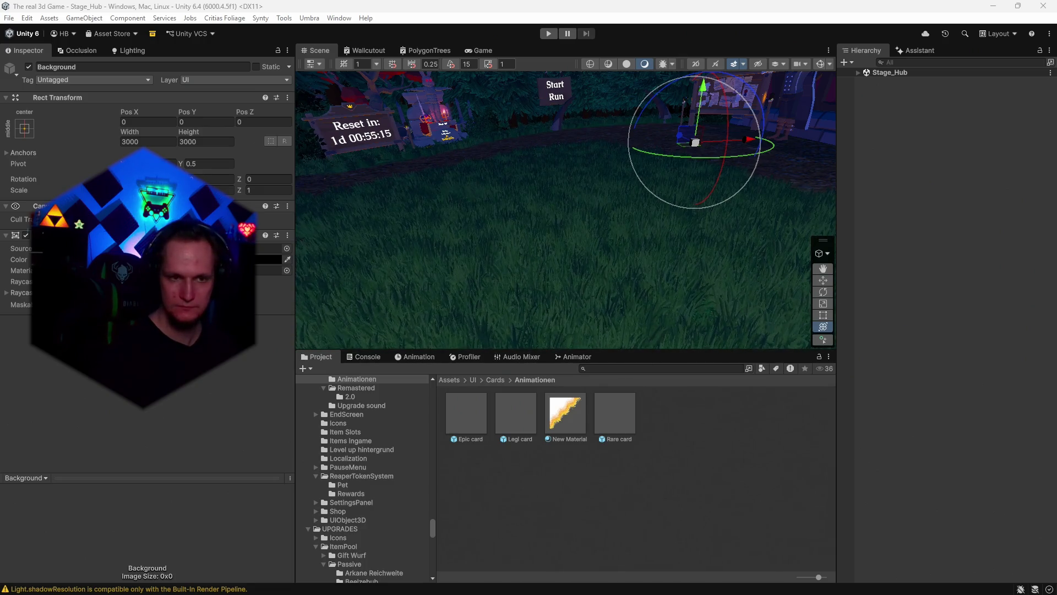
# - Select CardSpawner under Stage_Hub and set its Burn Duration to 0.67
pyautogui.click(858, 73)
pyautogui.click(918, 249)
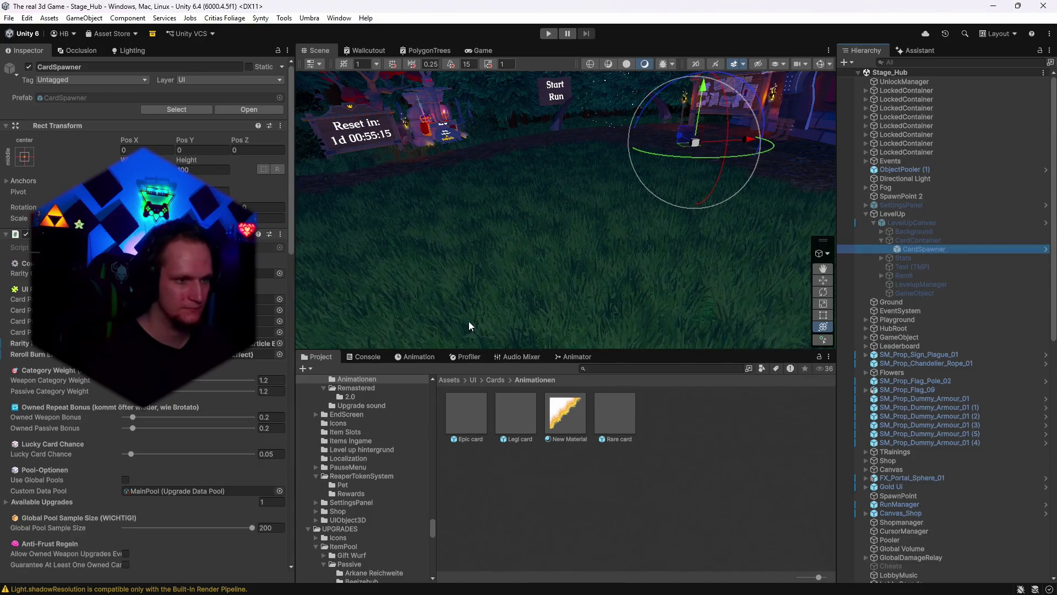
pyautogui.scroll(-15, 149, 330)
pyautogui.scroll(-10, 268, 335)
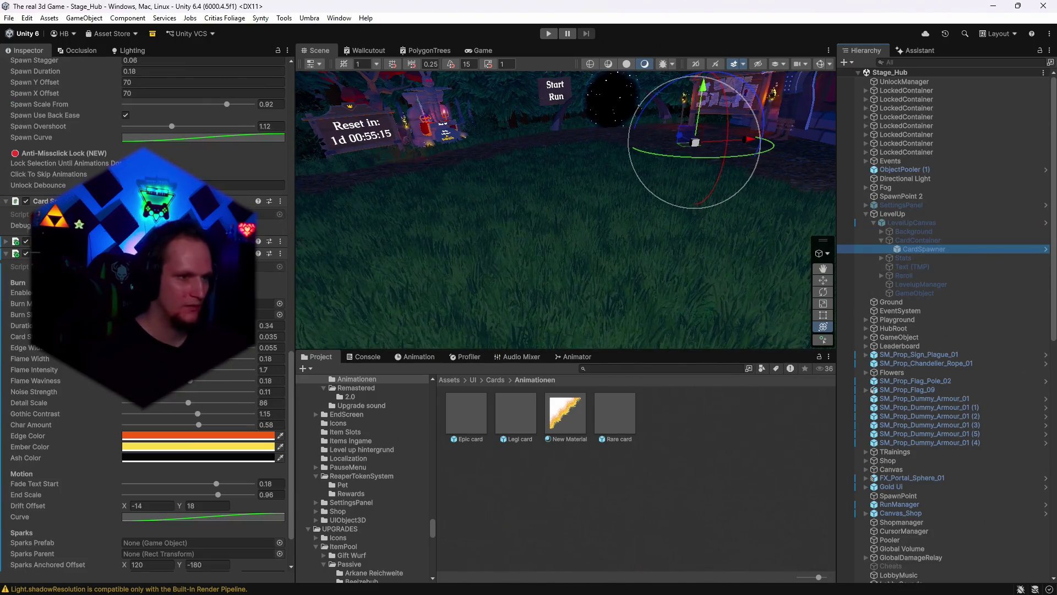
pyautogui.click(268, 325)
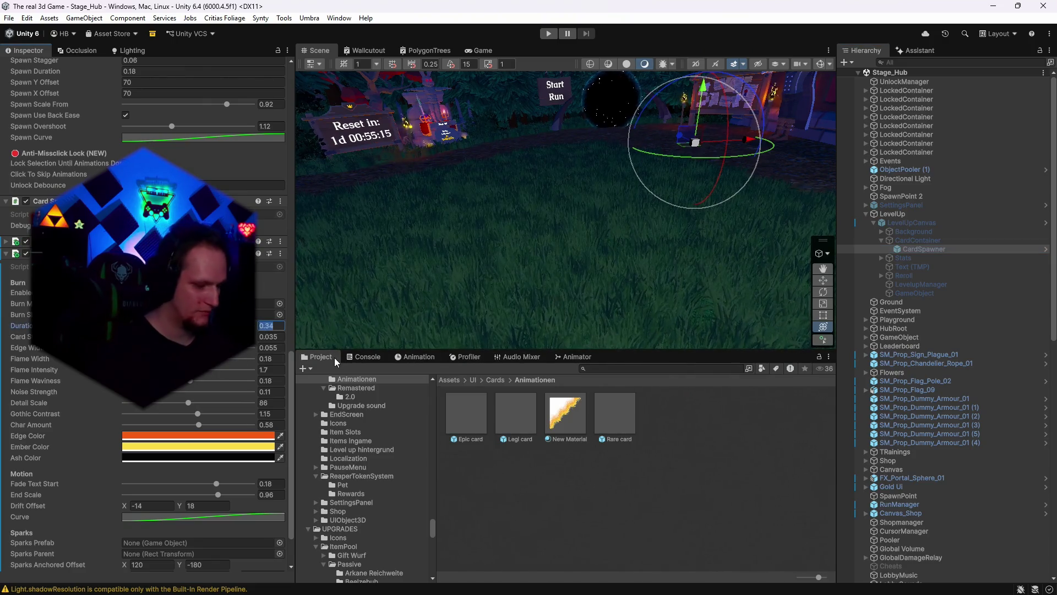
pyautogui.write('0.67')
pyautogui.press('Return')
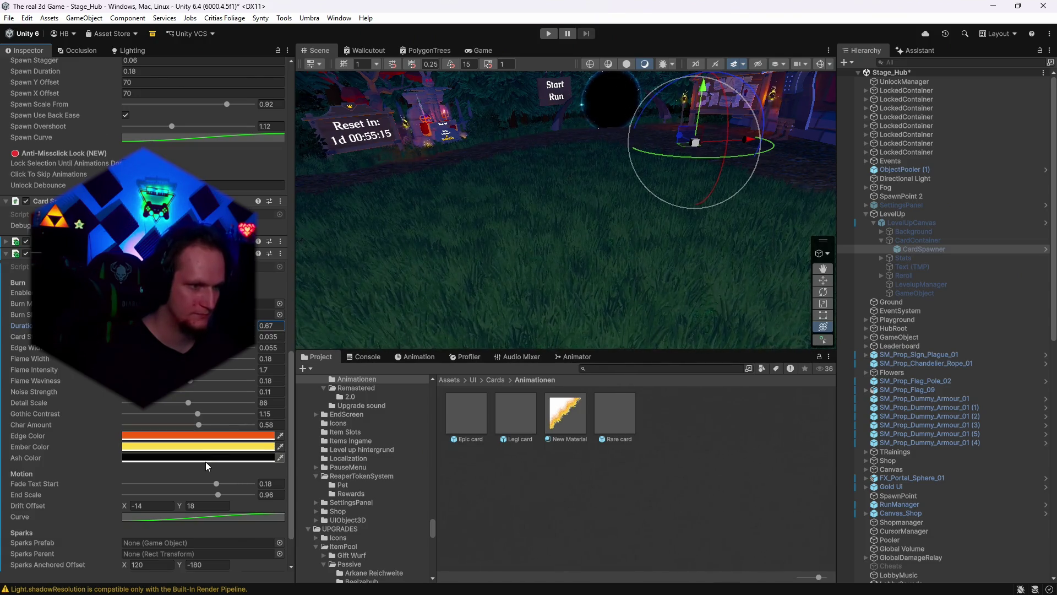
pyautogui.scroll(-3, 187, 486)
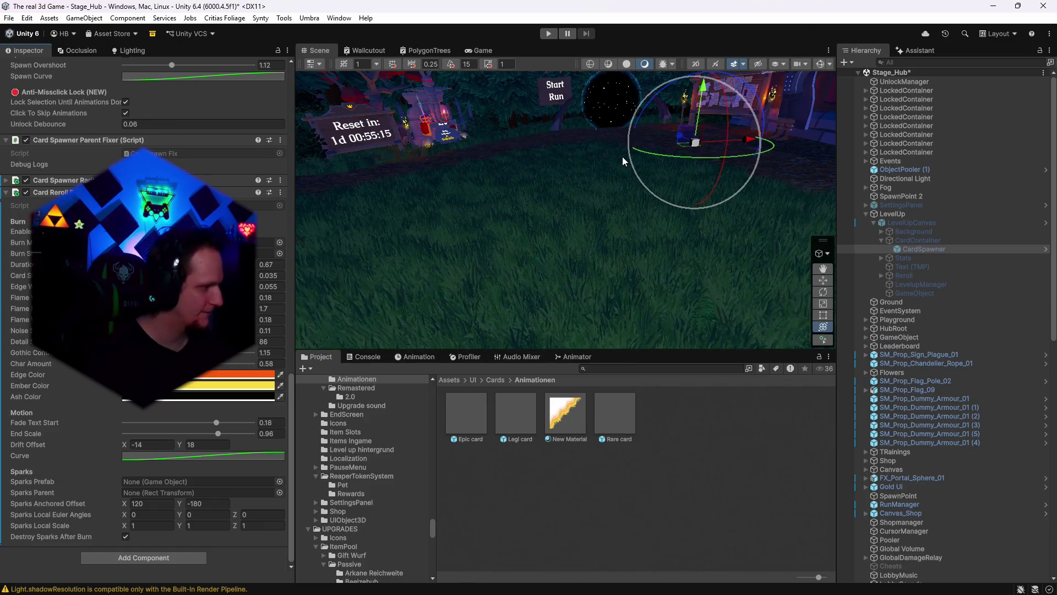
# - Use Alt+F4 to raise the 'Scene(s) Have Been Modified' save prompt
pyautogui.hotkey('alt', 'F4')
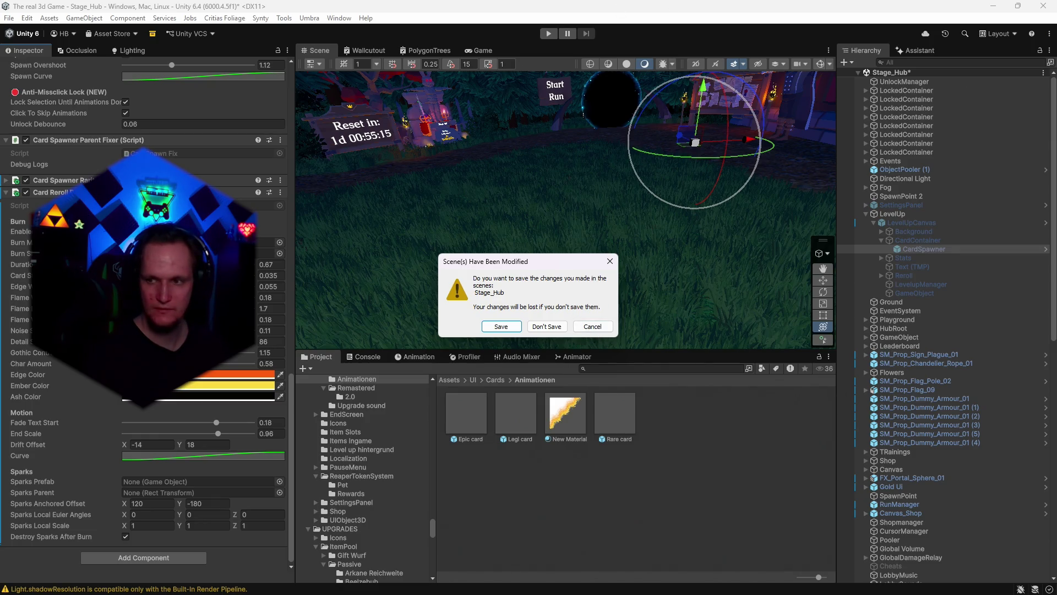
# - Cancel the unsaved-scene prompt and enter play mode again
pyautogui.click(593, 326)
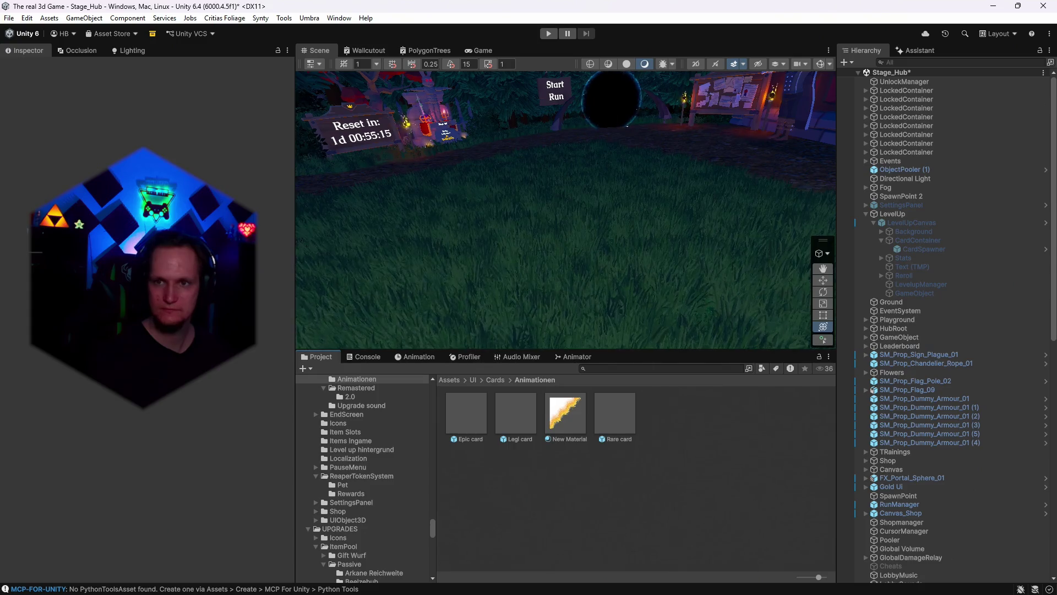
pyautogui.click(549, 34)
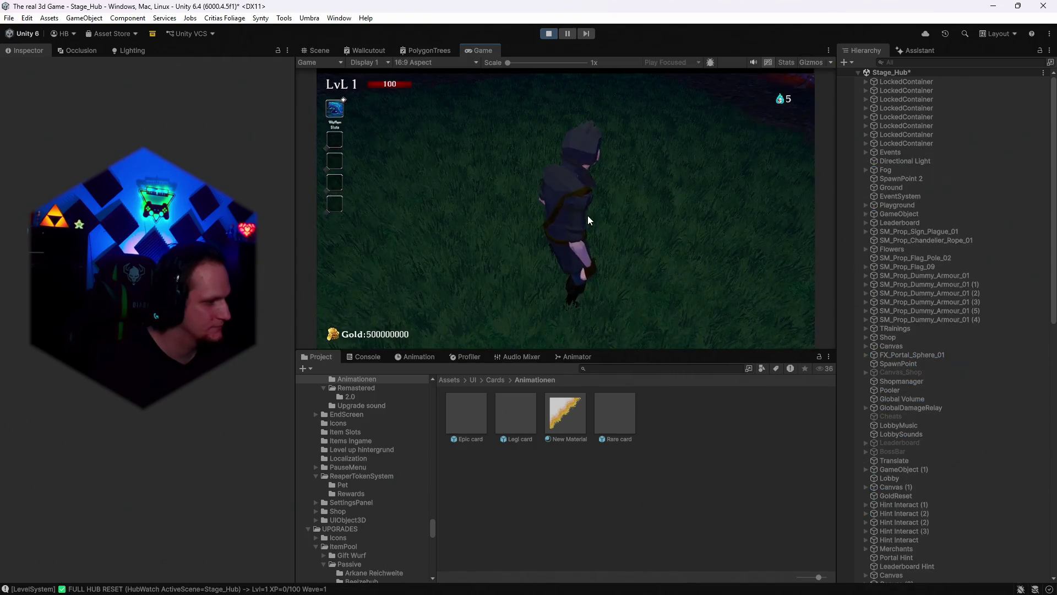
# - Maximize the Game view and reroll the upgrade cards repeatedly to watch them burn in gold
pyautogui.doubleClick(479, 50)
pyautogui.press('r')
pyautogui.press('r')
pyautogui.press('r')
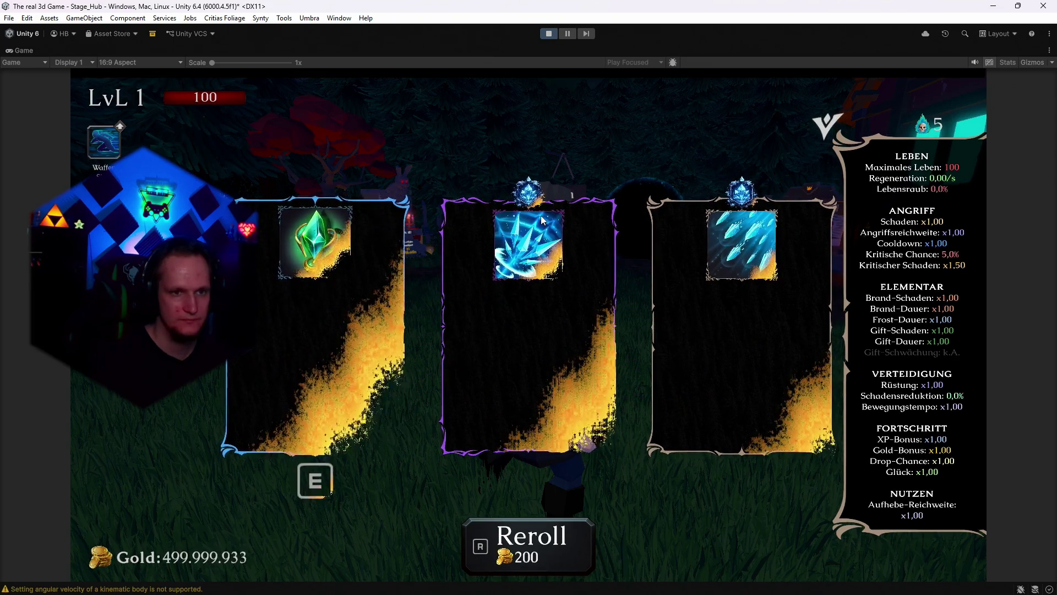
pyautogui.press('r')
pyautogui.press('r')
pyautogui.press('r')
pyautogui.press('r')
pyautogui.press('e')
pyautogui.press('r')
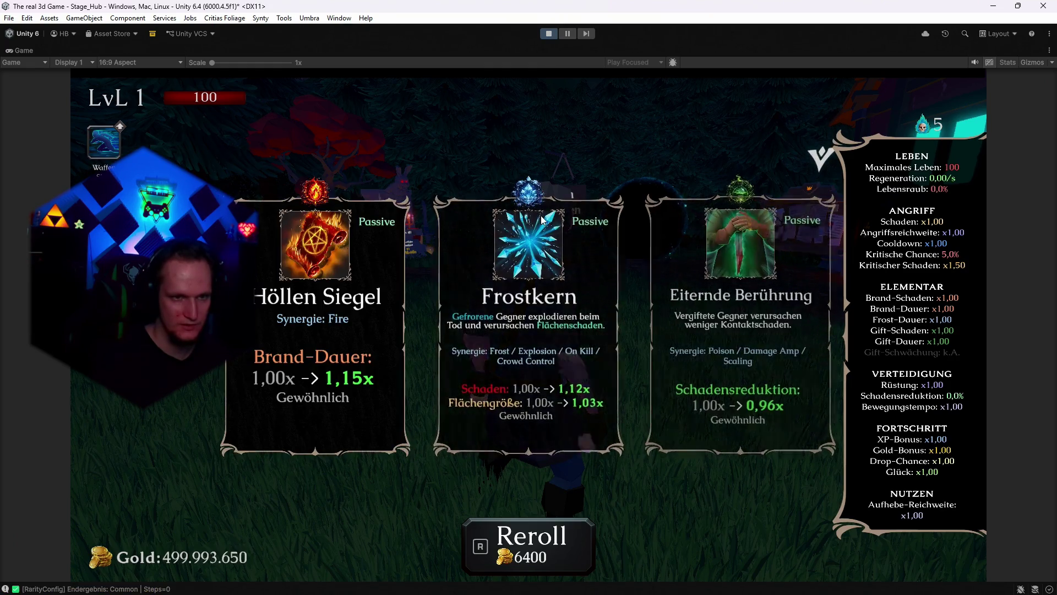
pyautogui.press('r')
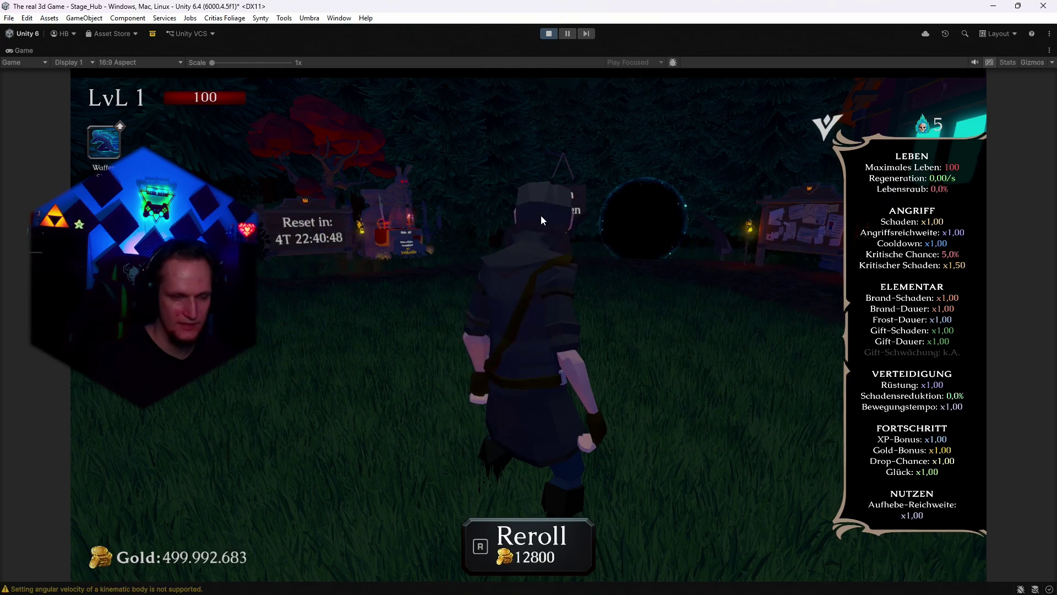
pyautogui.press('r')
pyautogui.press('e')
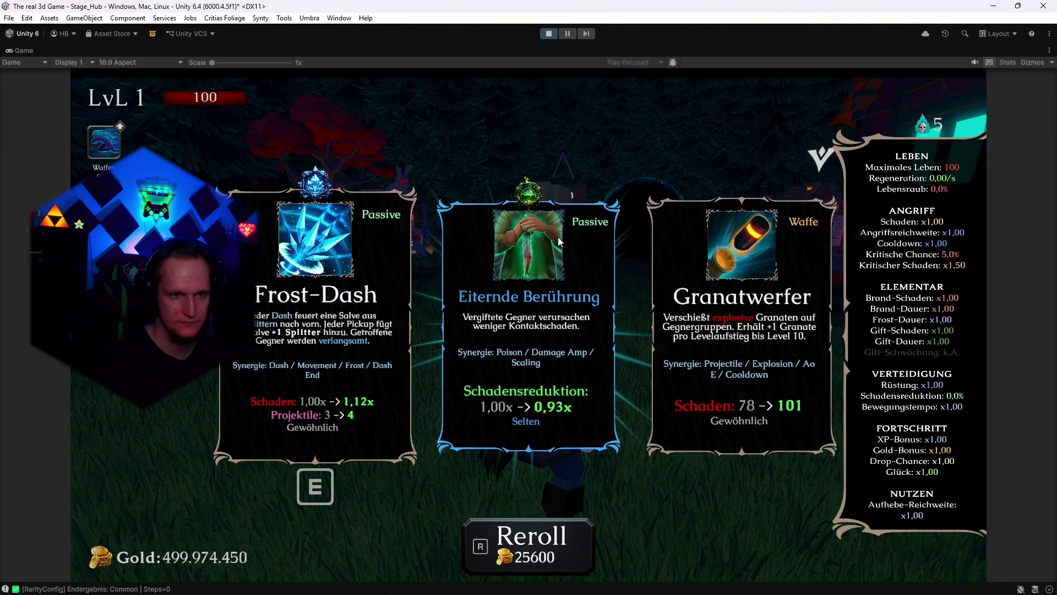
pyautogui.press('r')
pyautogui.press('r')
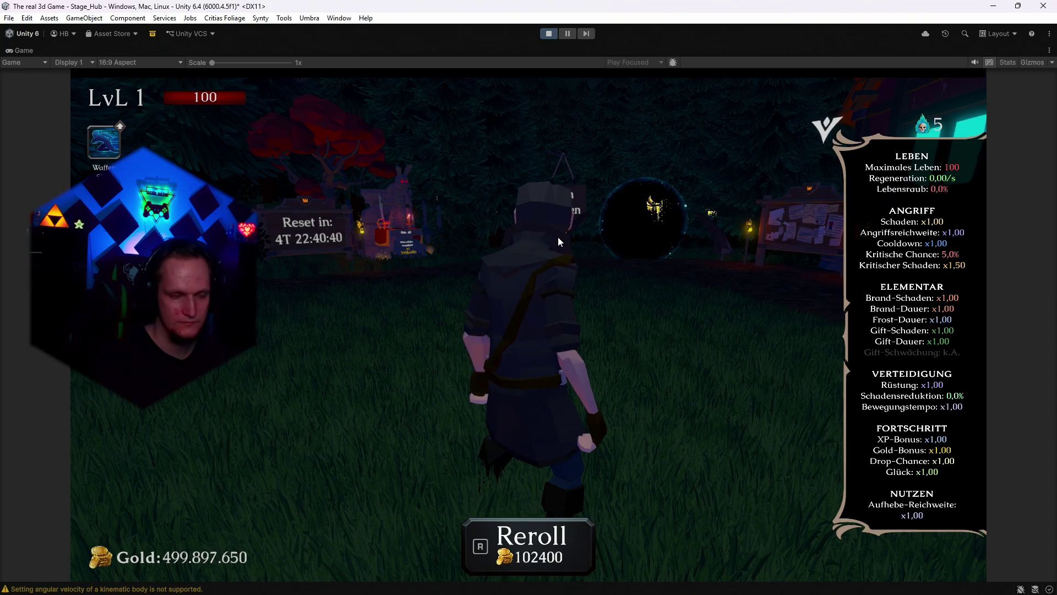
pyautogui.press('r')
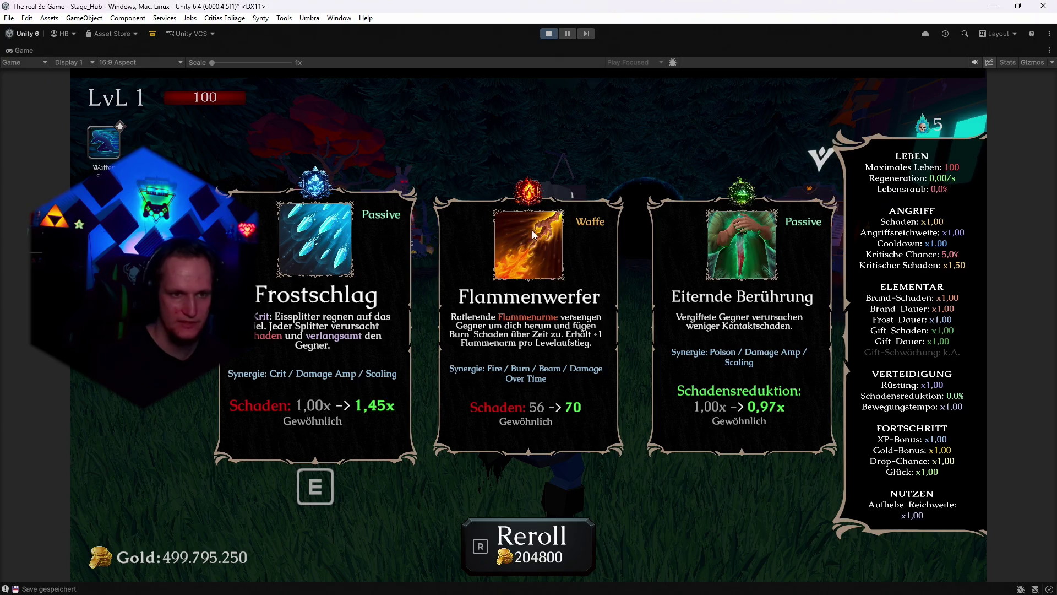
# - Keep rerolling the cards as the reroll cost climbs to 209715200
pyautogui.press('r')
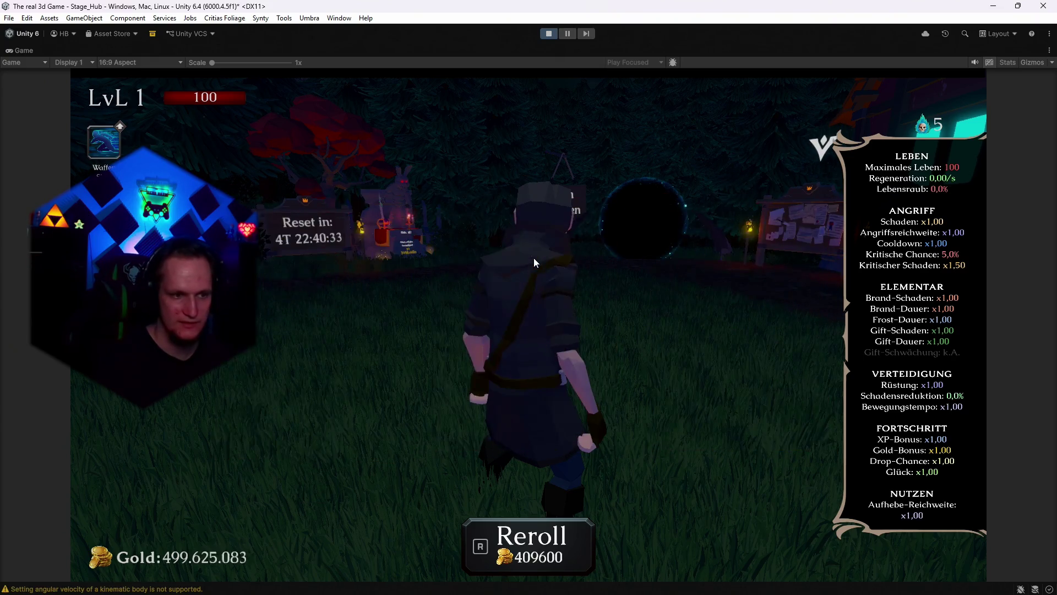
pyautogui.press('r')
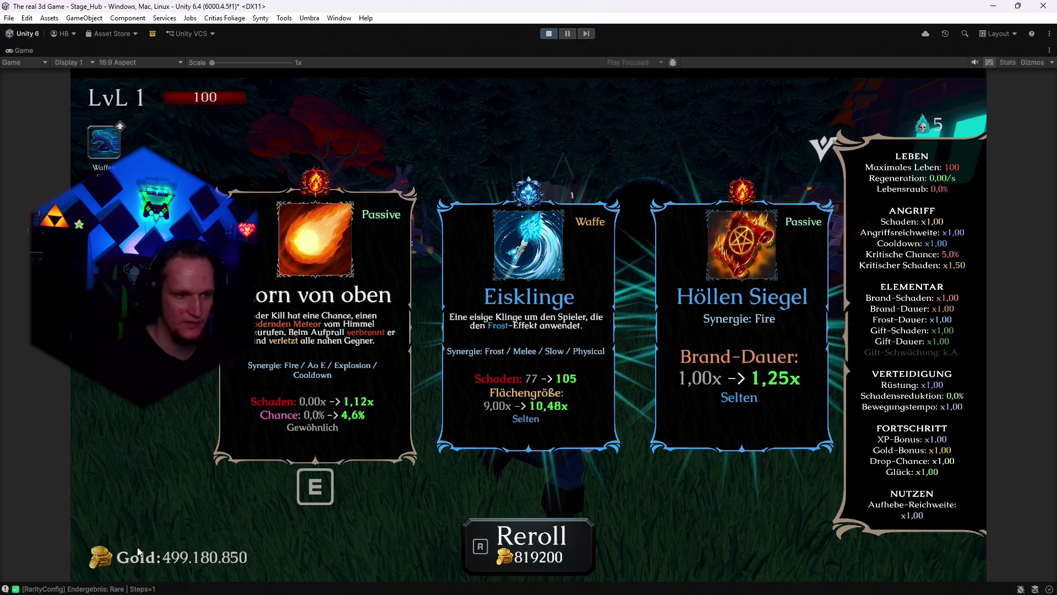
pyautogui.press('r')
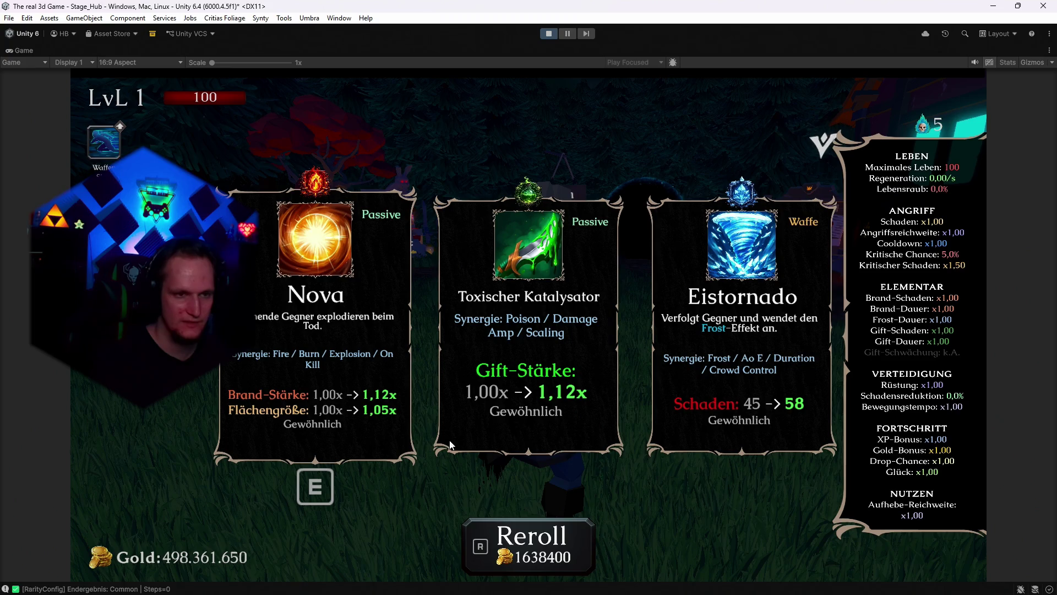
pyautogui.press('r')
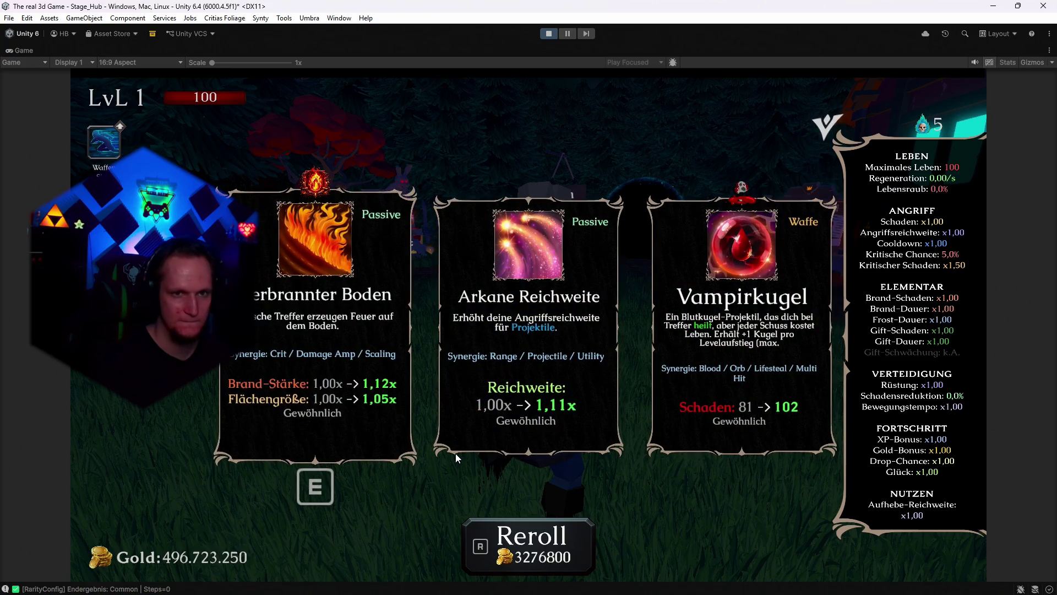
pyautogui.press('r')
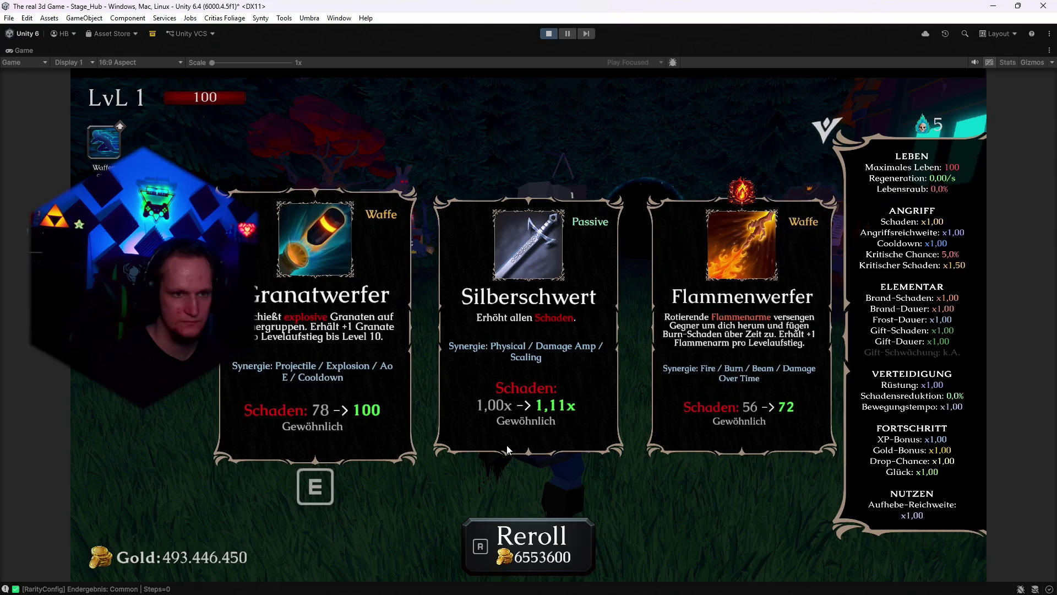
pyautogui.press('r')
pyautogui.press('r')
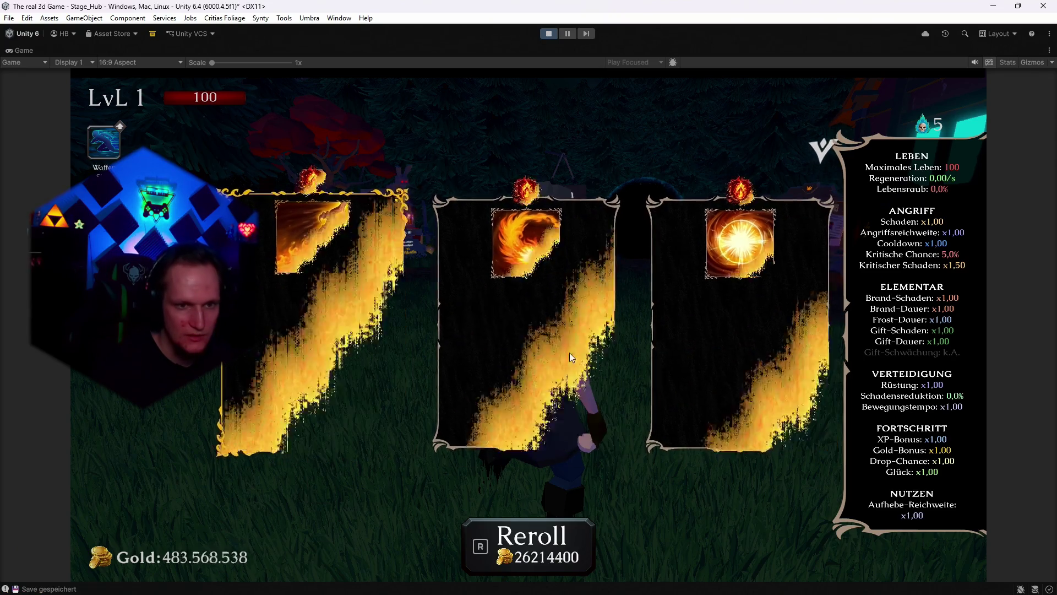
pyautogui.press('r')
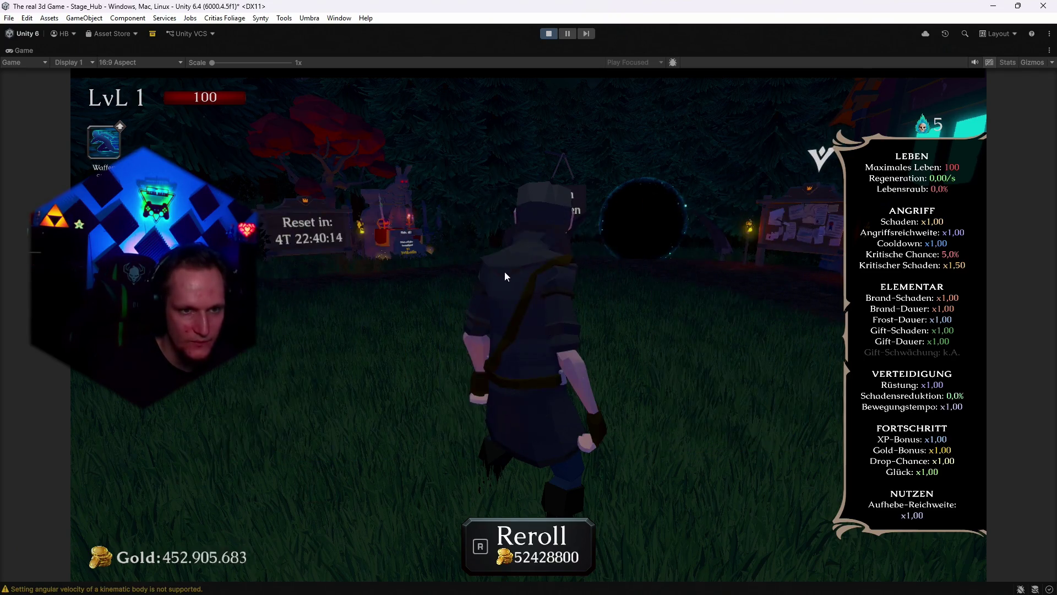
pyautogui.press('r')
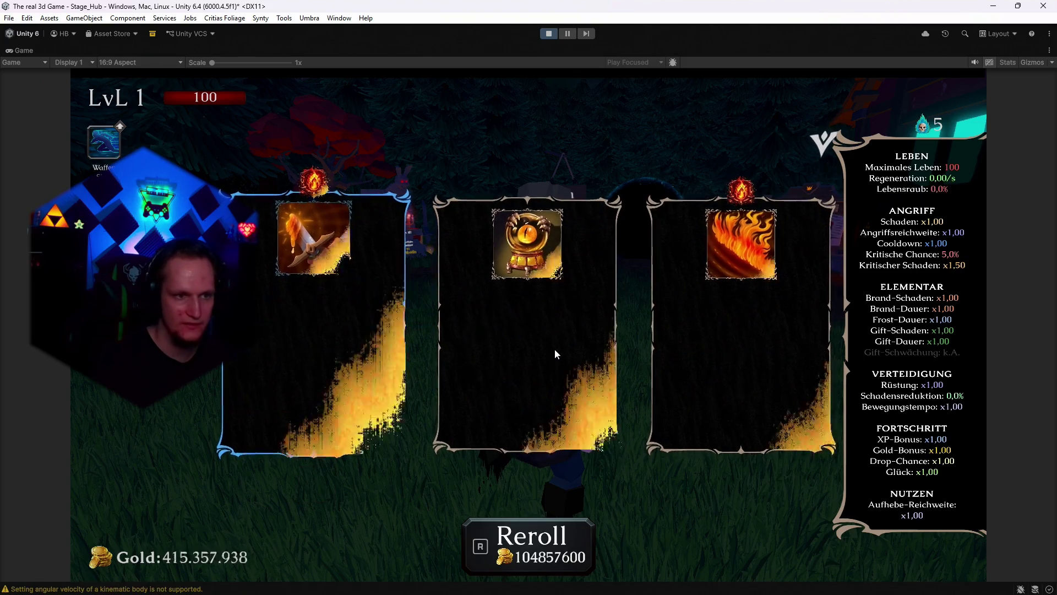
pyautogui.press('r')
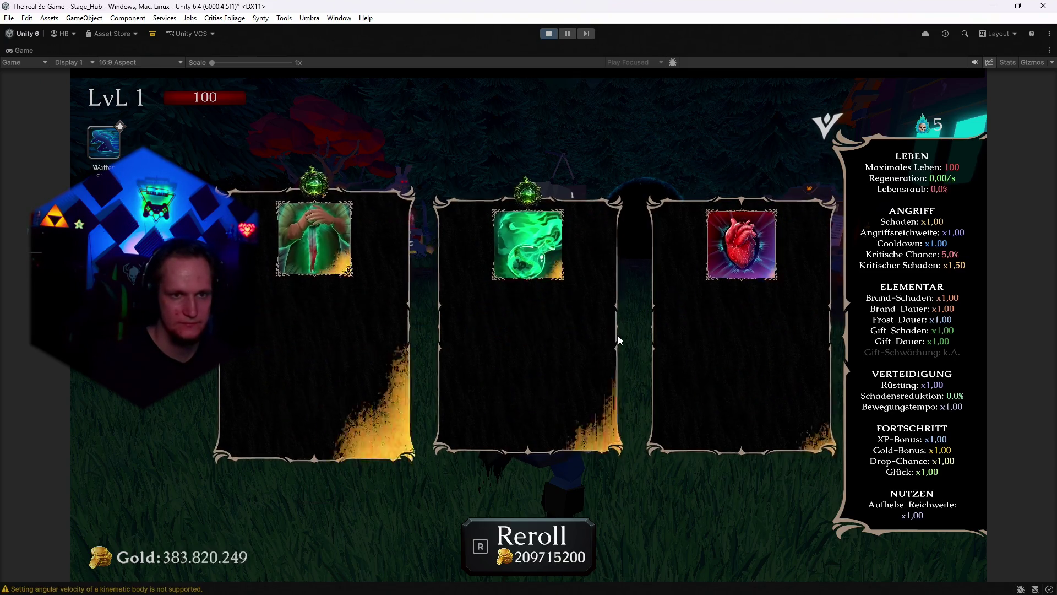
pyautogui.press('r')
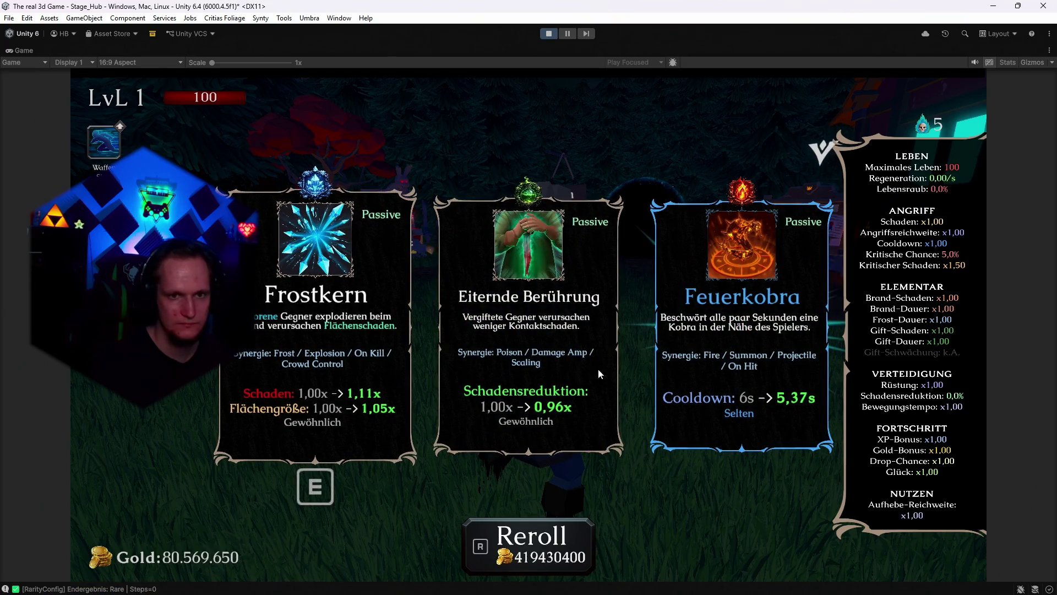
# - Take Eiternde Berührung, then reroll nine times until Giftpfeil, Eisspiegel and Meteor appear at cost 12800
pyautogui.click(551, 338)
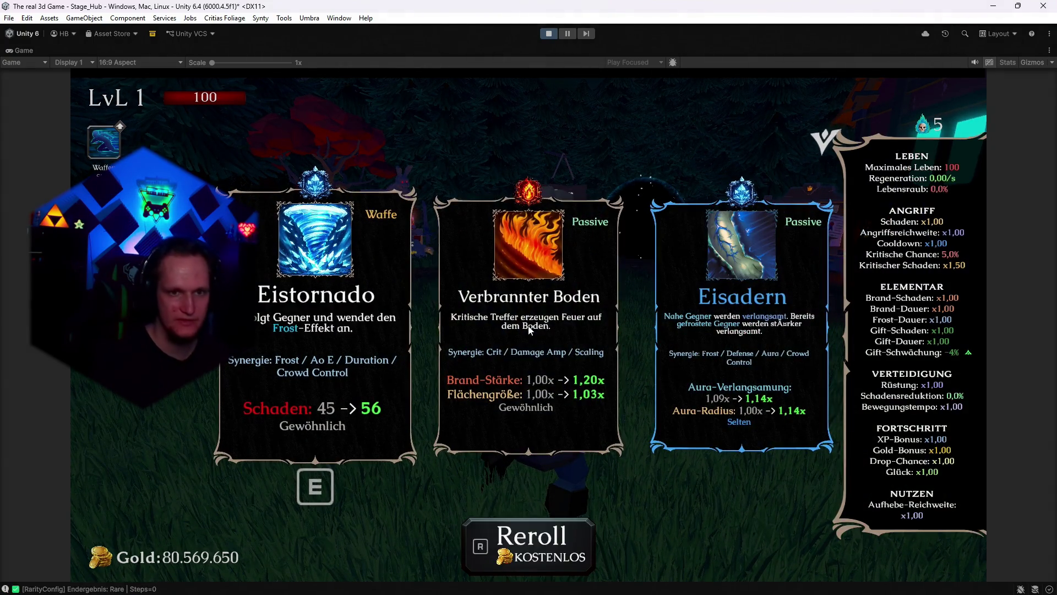
pyautogui.press('e')
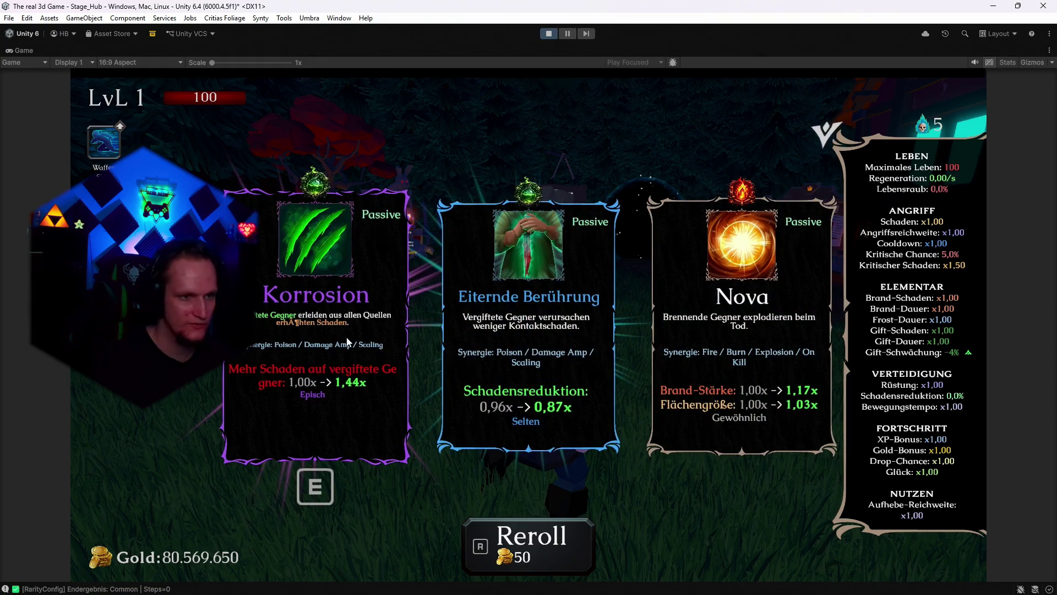
pyautogui.press('r')
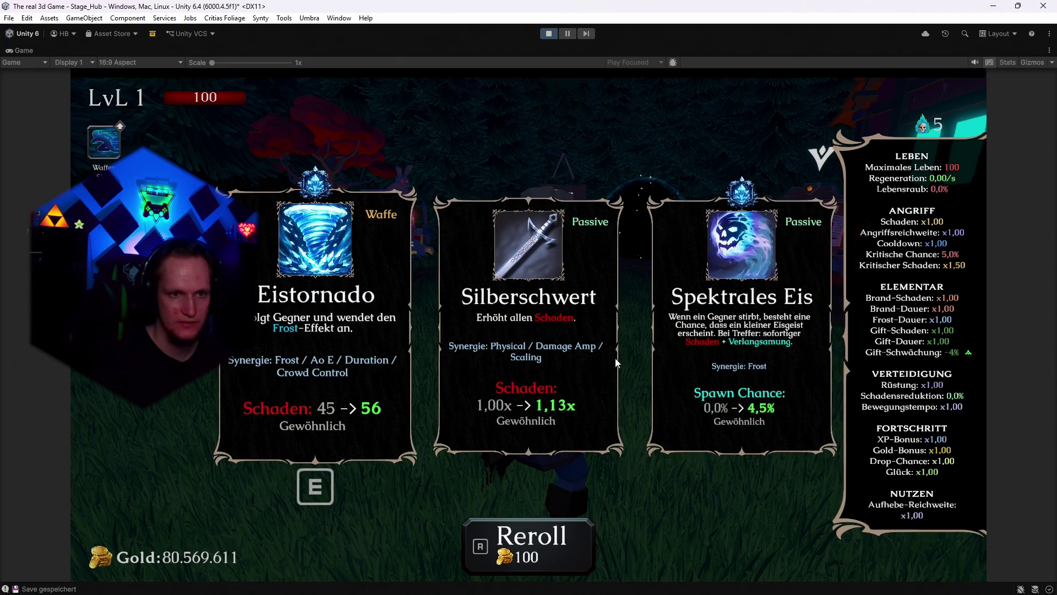
pyautogui.press('r')
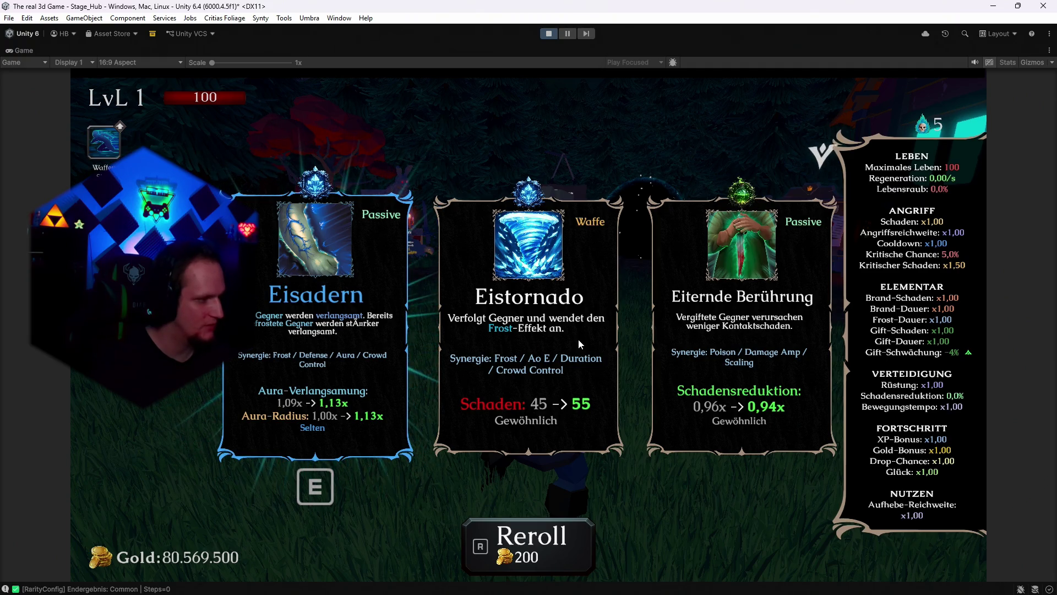
pyautogui.press('r')
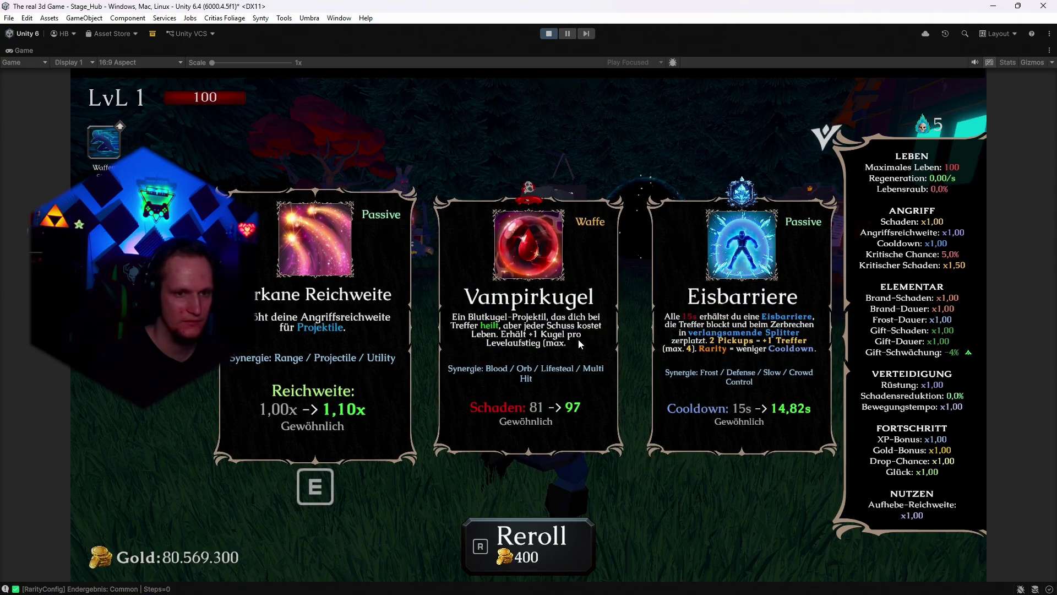
pyautogui.press('r')
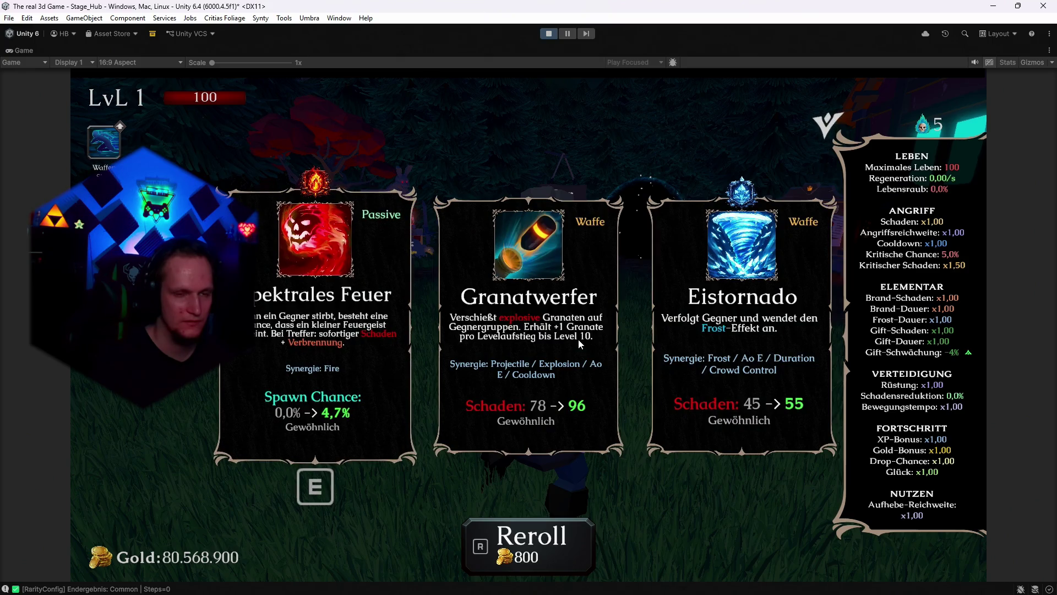
pyautogui.press('r')
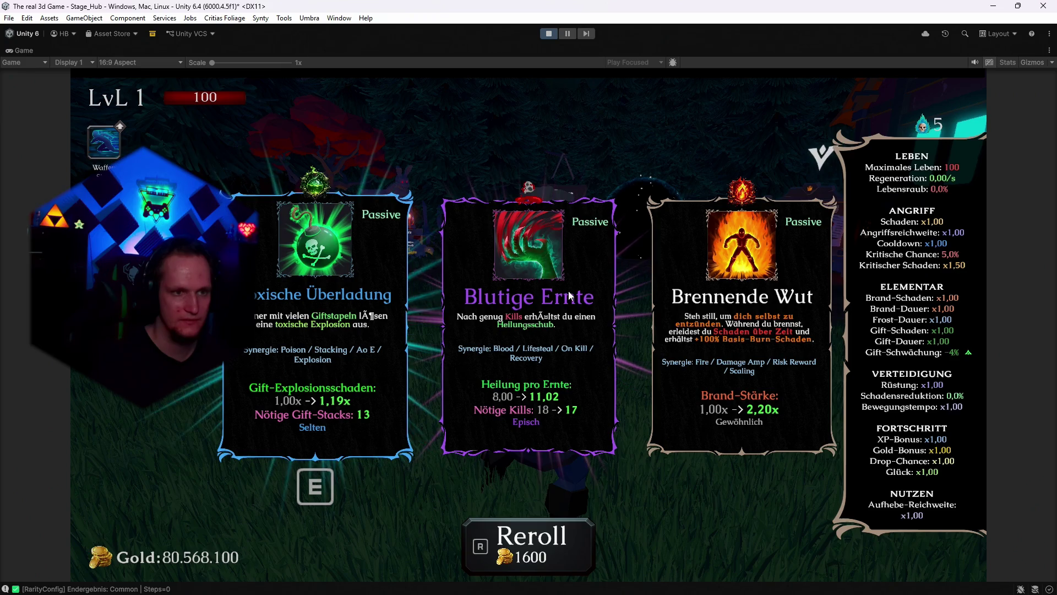
pyautogui.press('r')
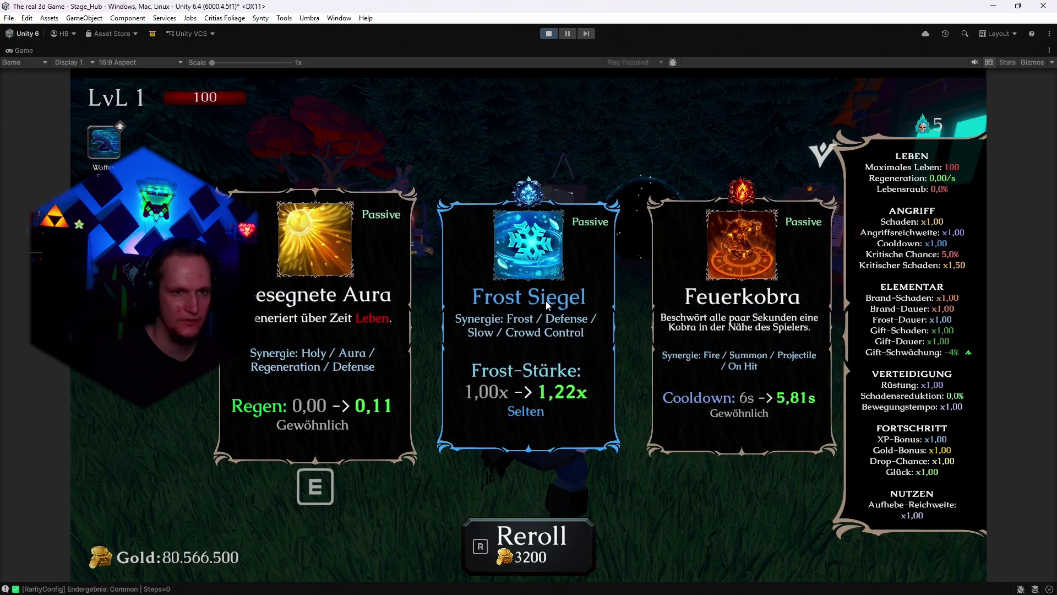
pyautogui.press('r')
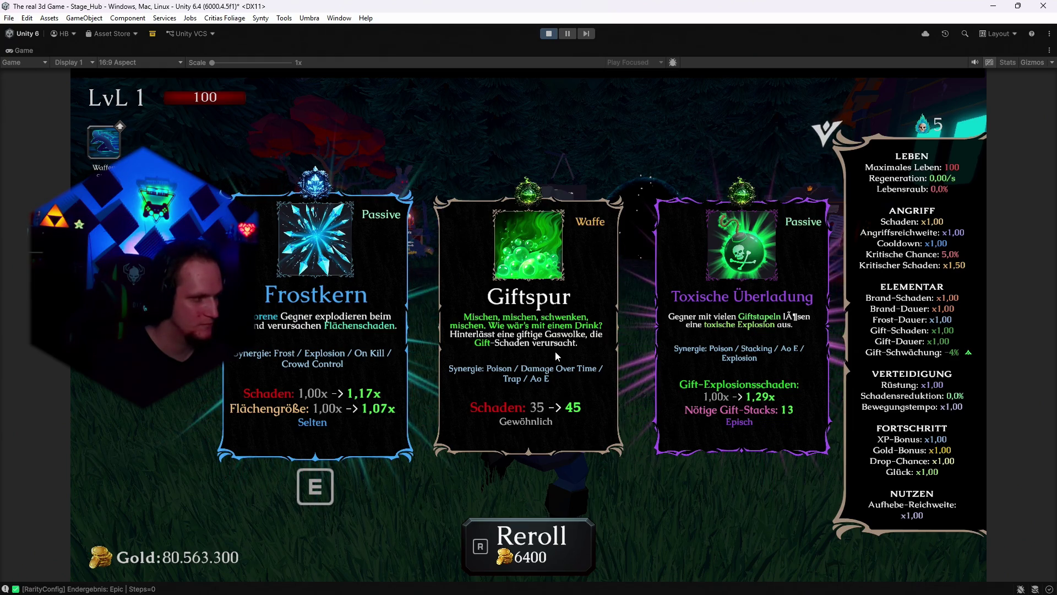
pyautogui.press('r')
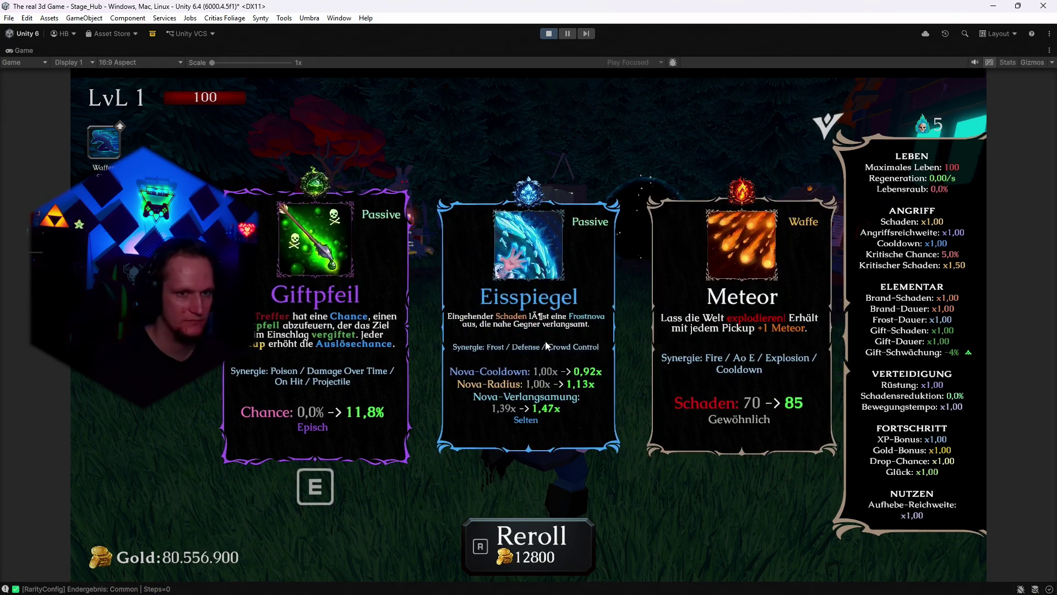
# - Reroll the three upgrade cards five times to watch the gold burn effect
pyautogui.press('r')
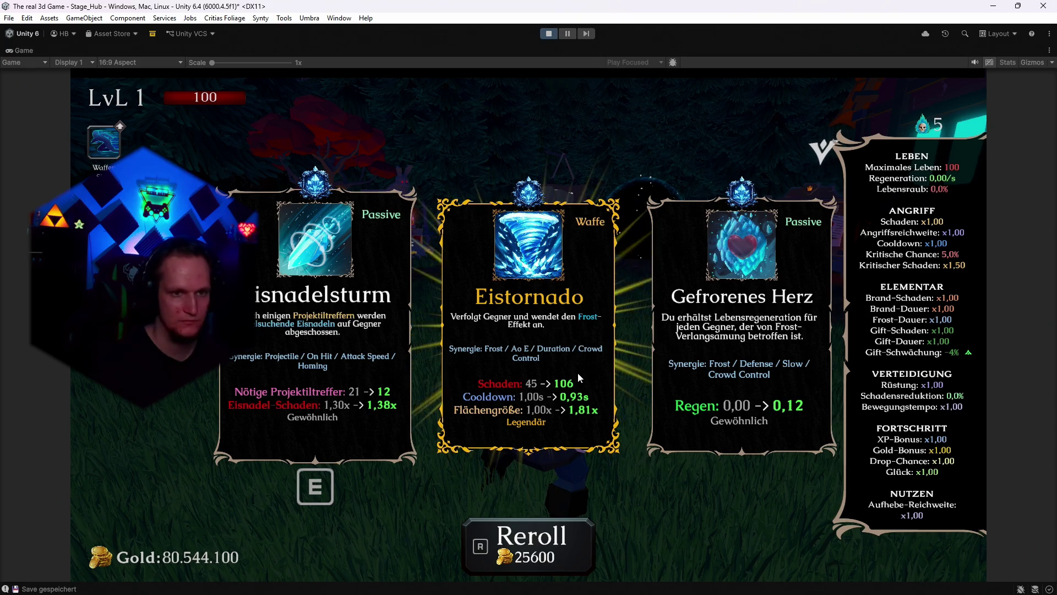
pyautogui.press('r')
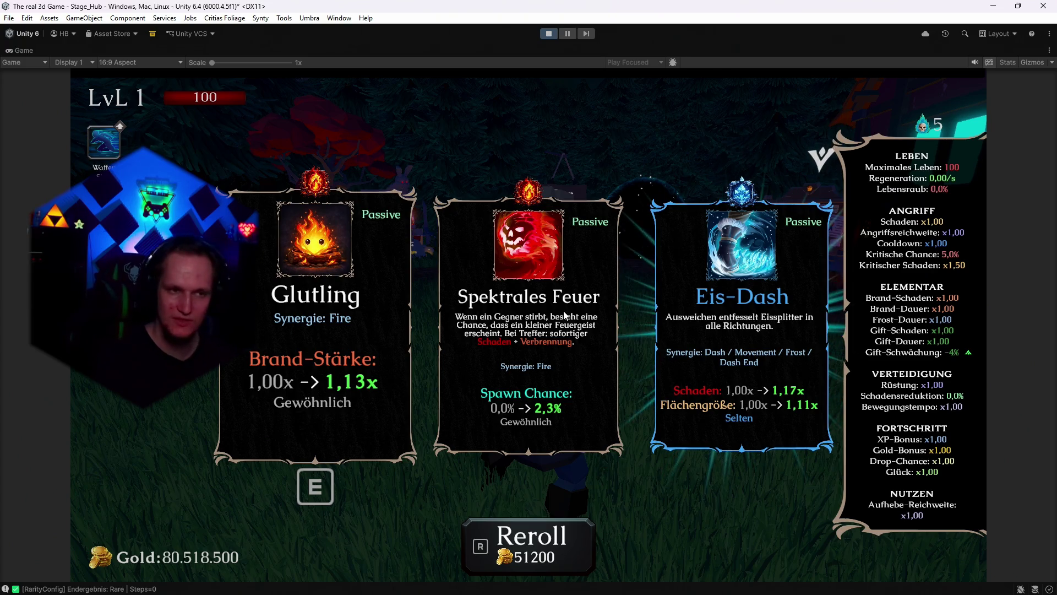
pyautogui.press('r')
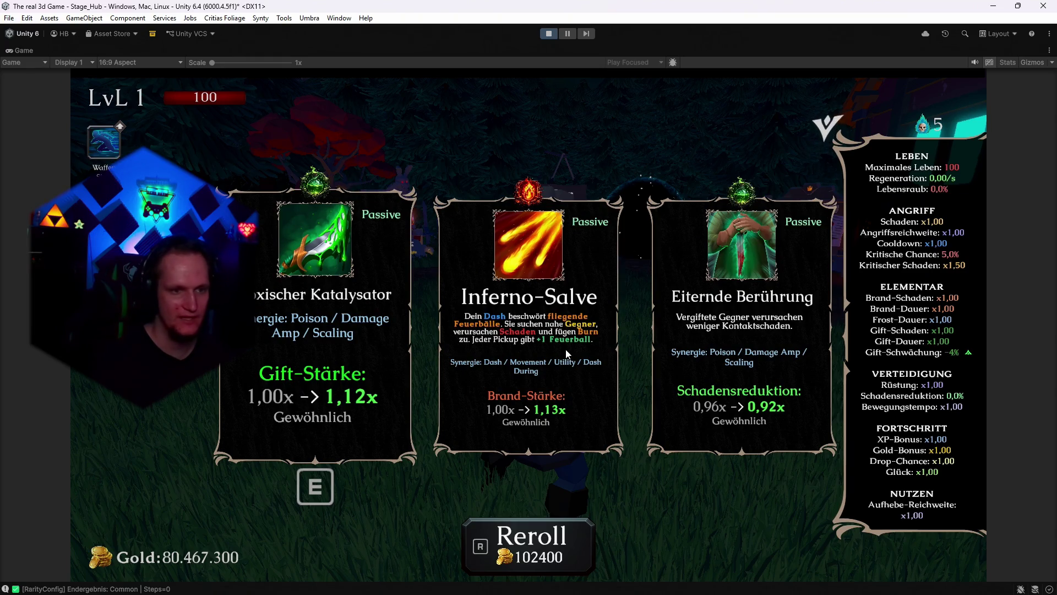
pyautogui.press('r')
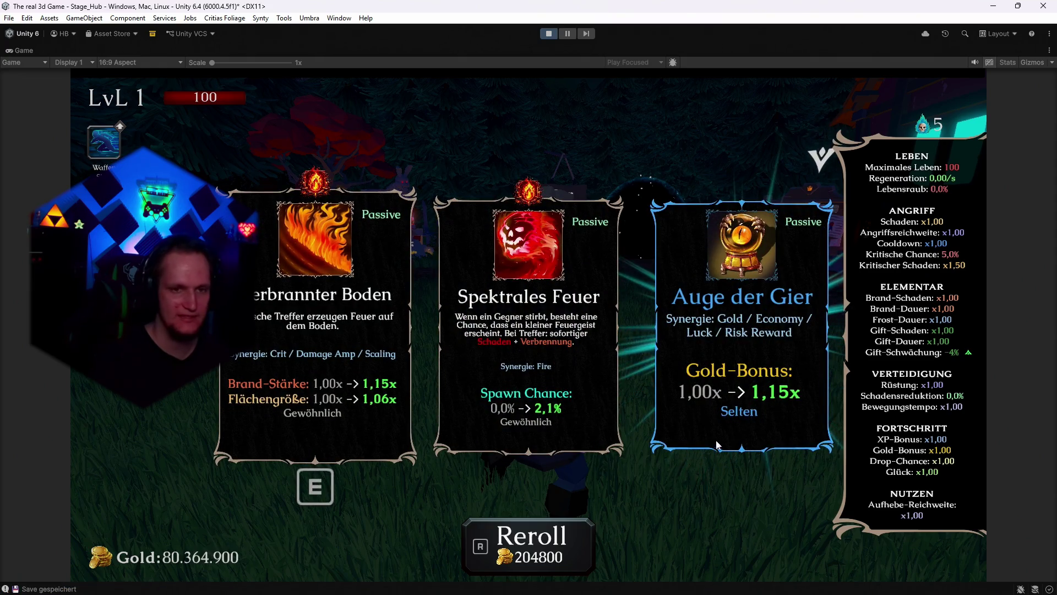
pyautogui.press('r')
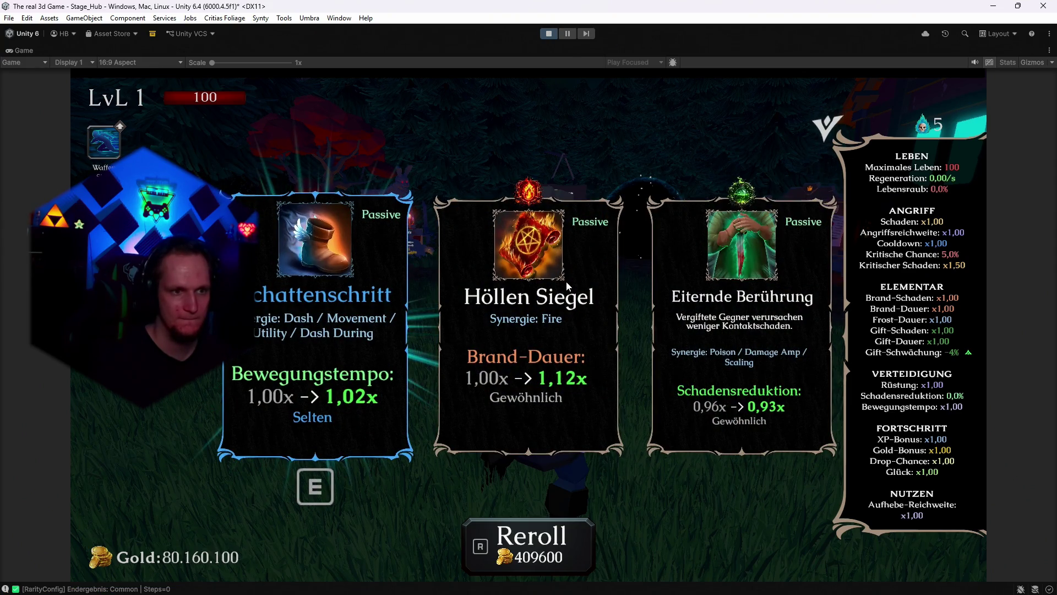
# - Reroll five more times to reach cost 13107200, then un-maximize the Game view
pyautogui.press('r')
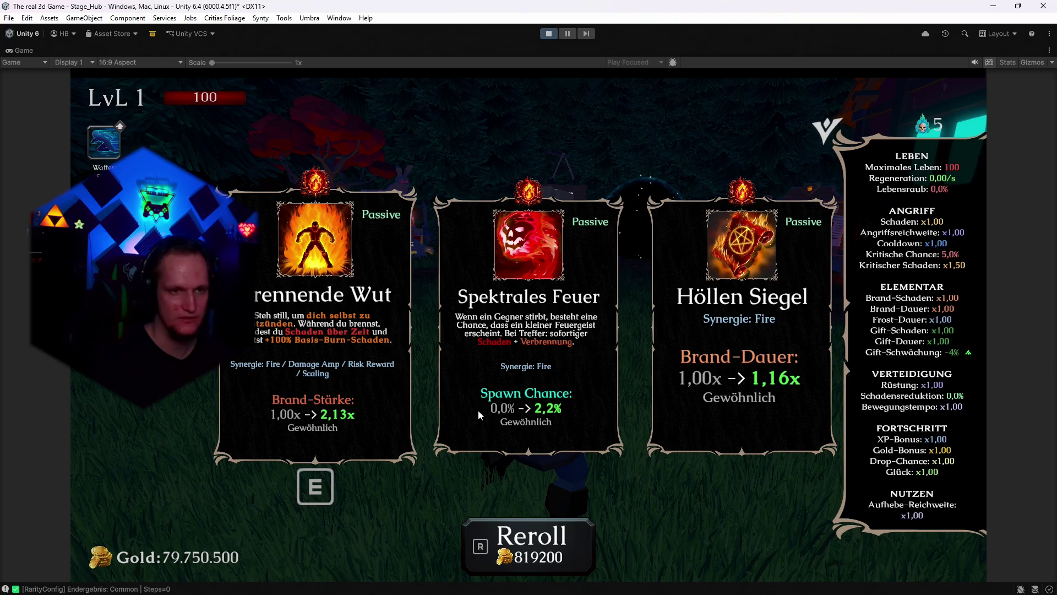
pyautogui.press('r')
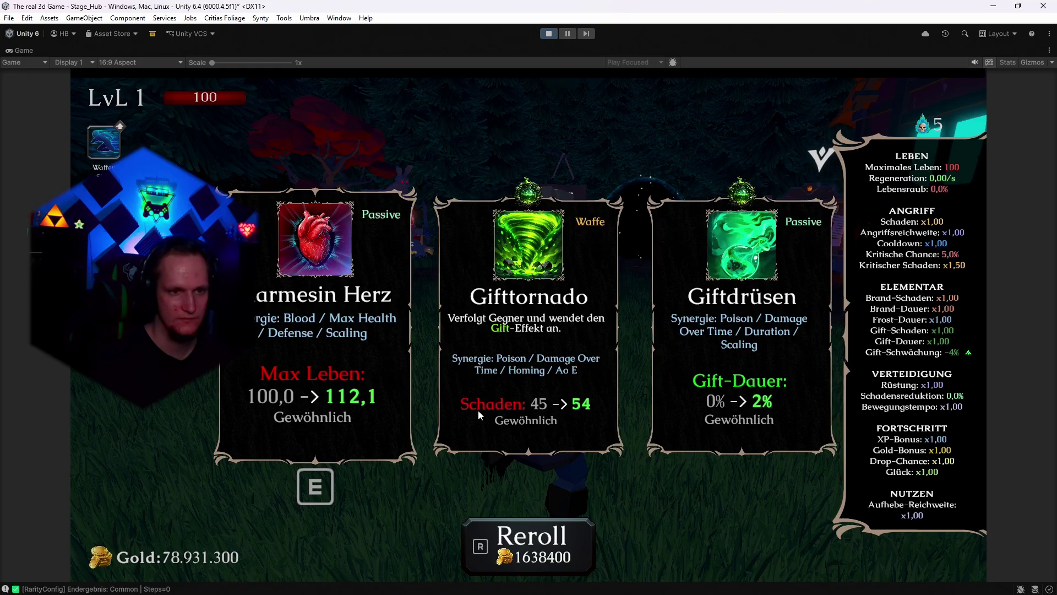
pyautogui.press('r')
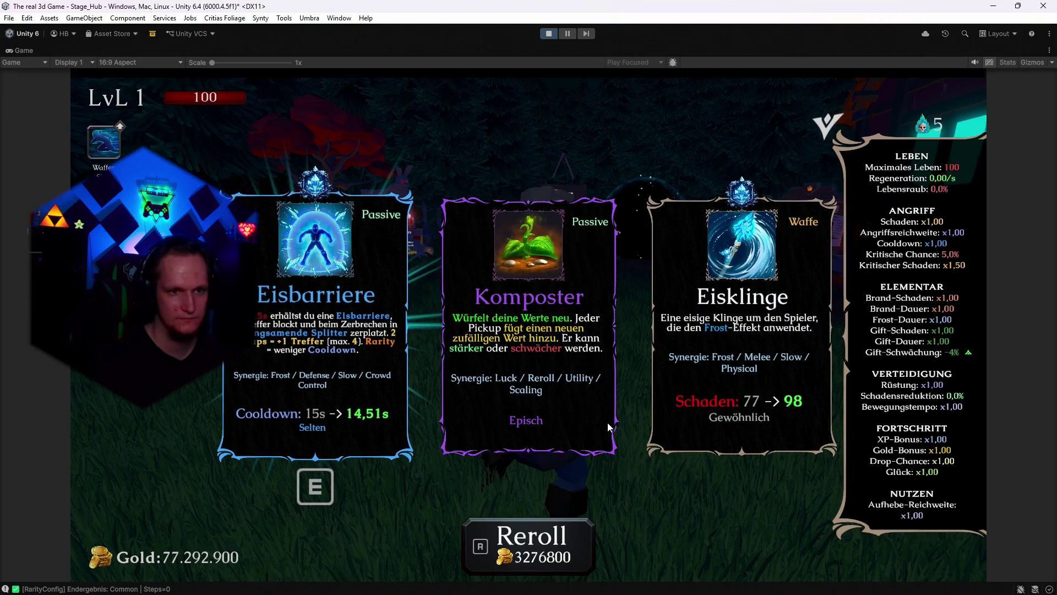
pyautogui.press('r')
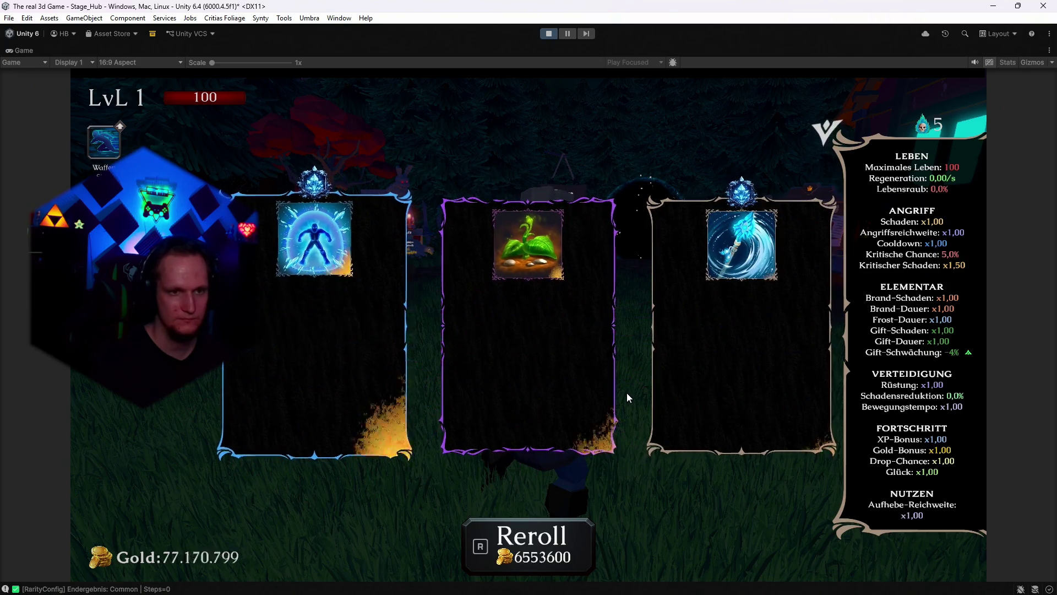
pyautogui.press('r')
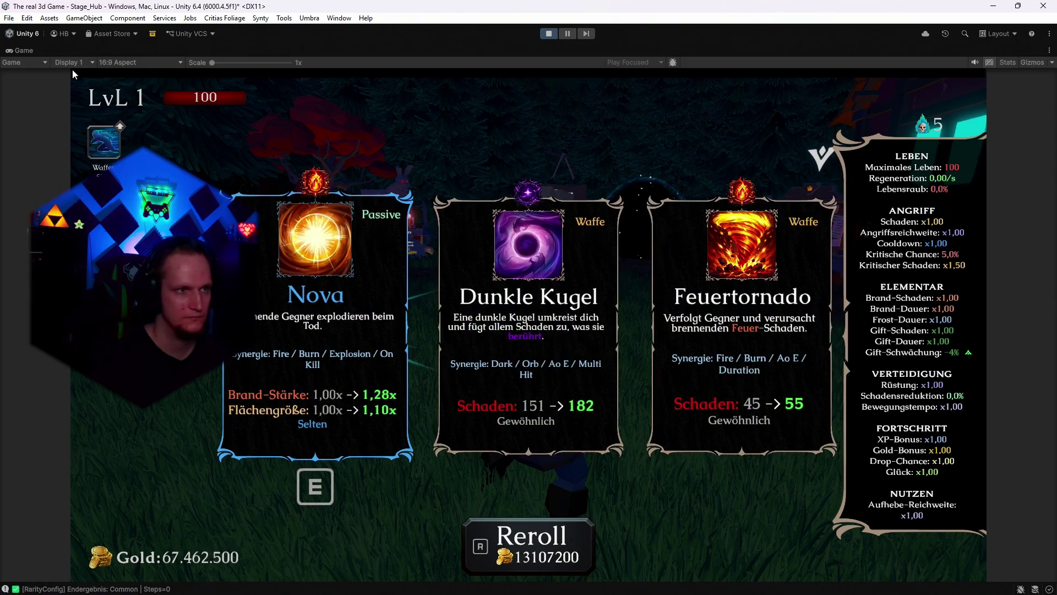
pyautogui.hotkey('shift', 'space')
# - Select the last kinematic-body warning, enable the Console's Info filter, and leave the search text empty
pyautogui.scroll(10, 467, 463)
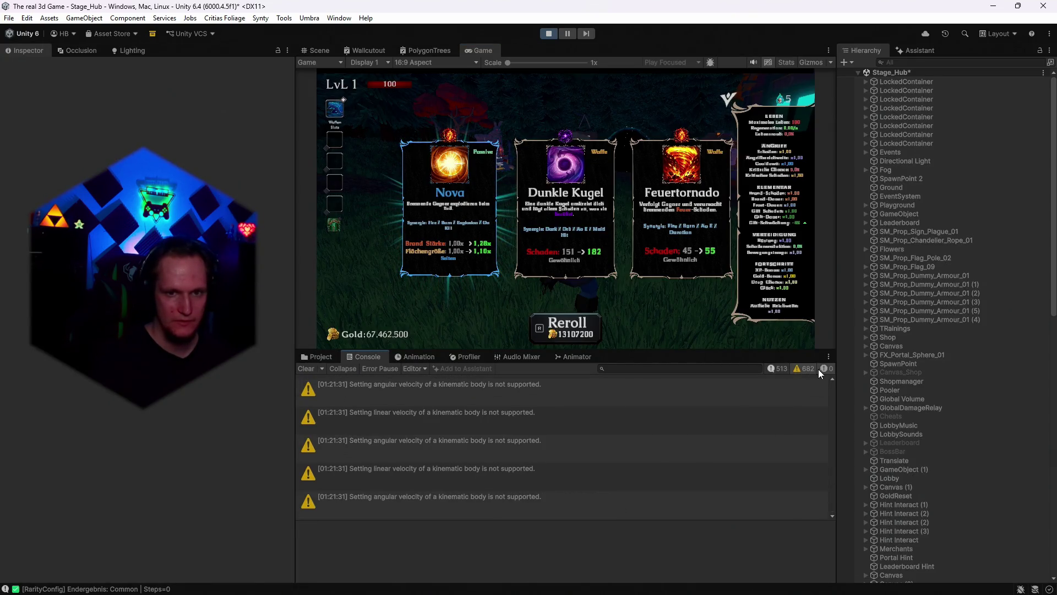
pyautogui.click(541, 497)
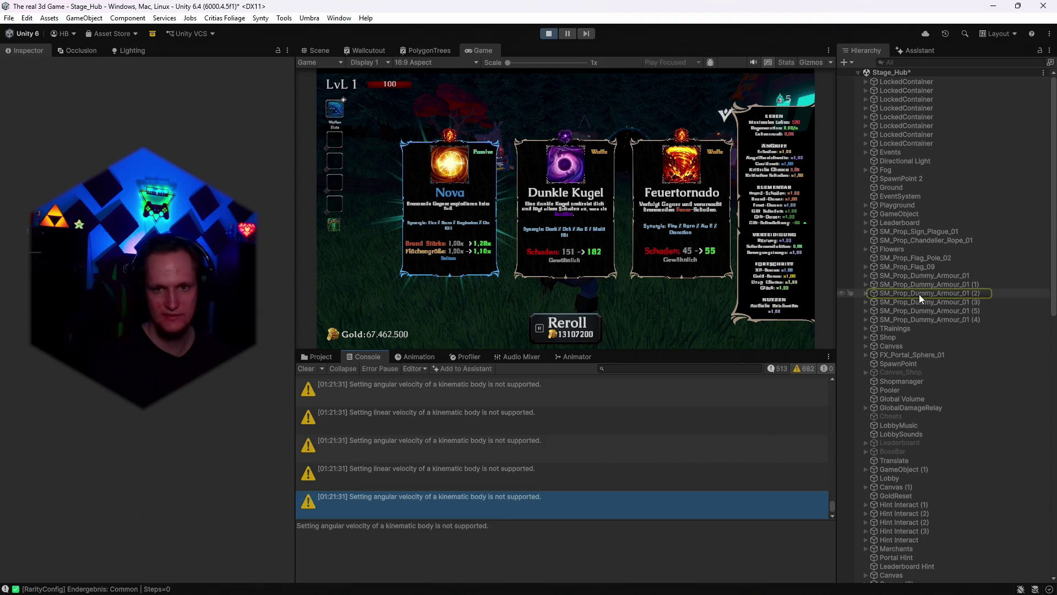
pyautogui.click(619, 368)
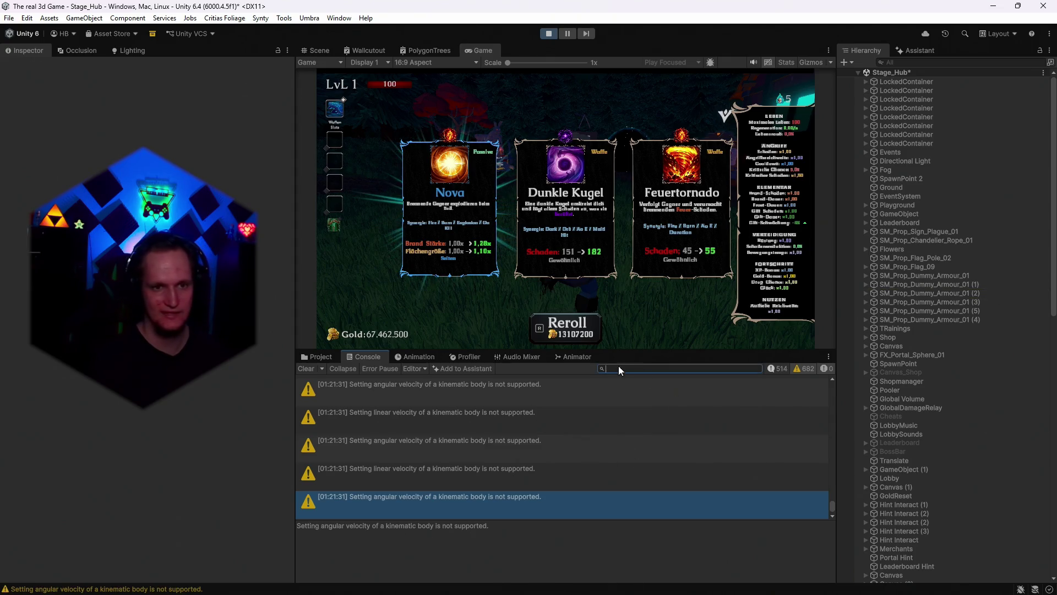
pyautogui.click(779, 368)
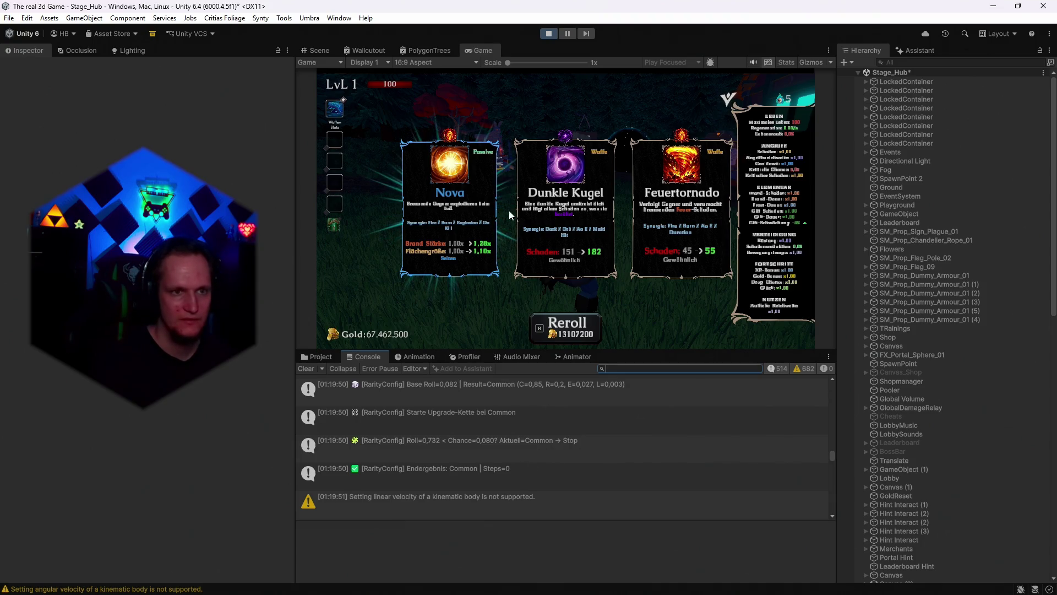
pyautogui.write('r')
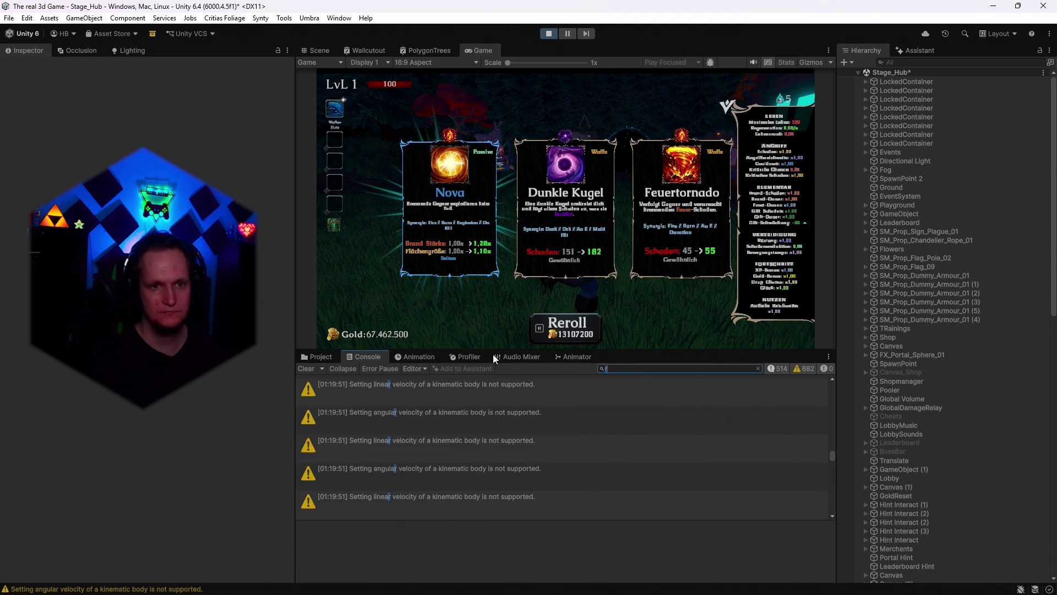
pyautogui.press('BackSpace')
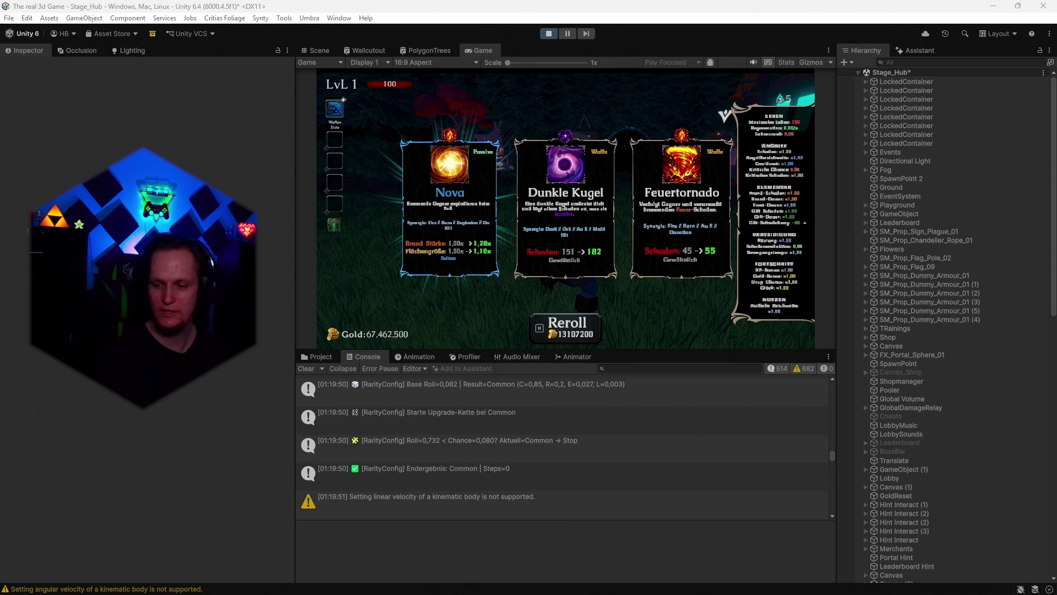
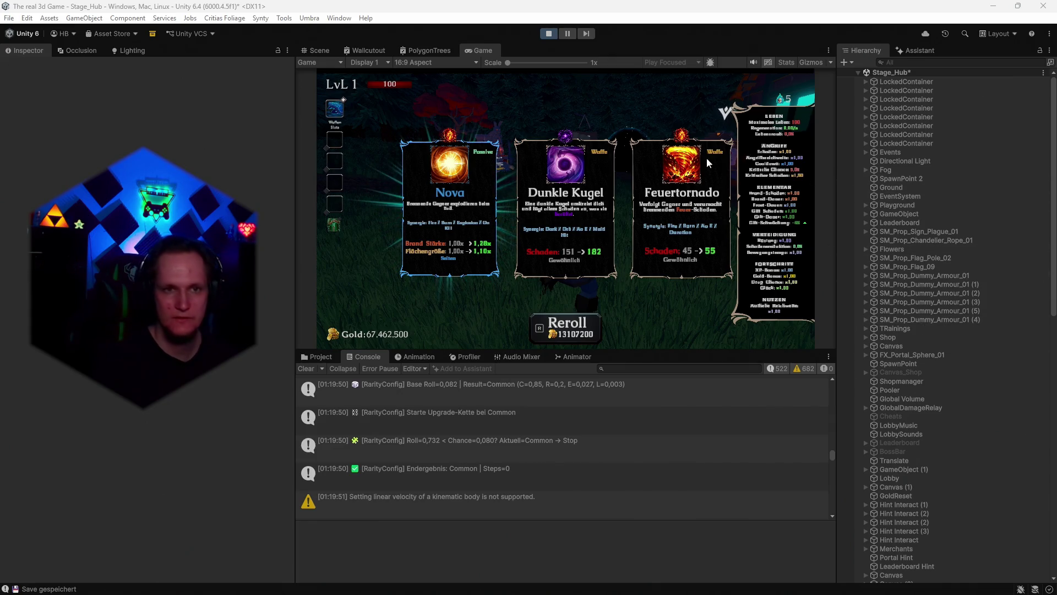
# - In the Scene view, frame the LevelUp GameObject under DontDestroyOnLoad and orbit to see the cards at an angle
pyautogui.click(318, 50)
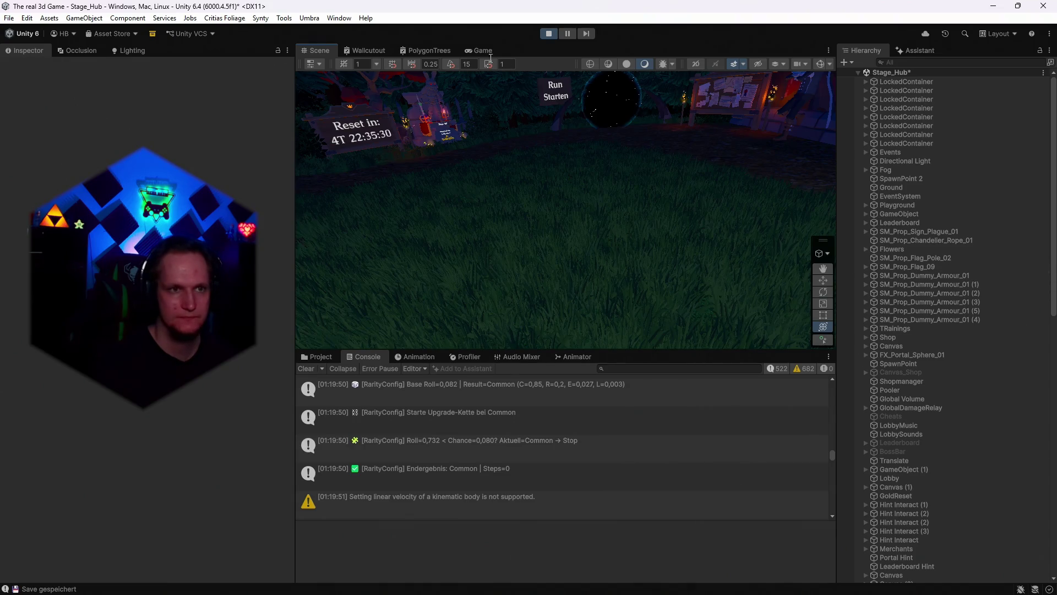
pyautogui.scroll(-1, 893, 320)
pyautogui.scroll(-10, 920, 332)
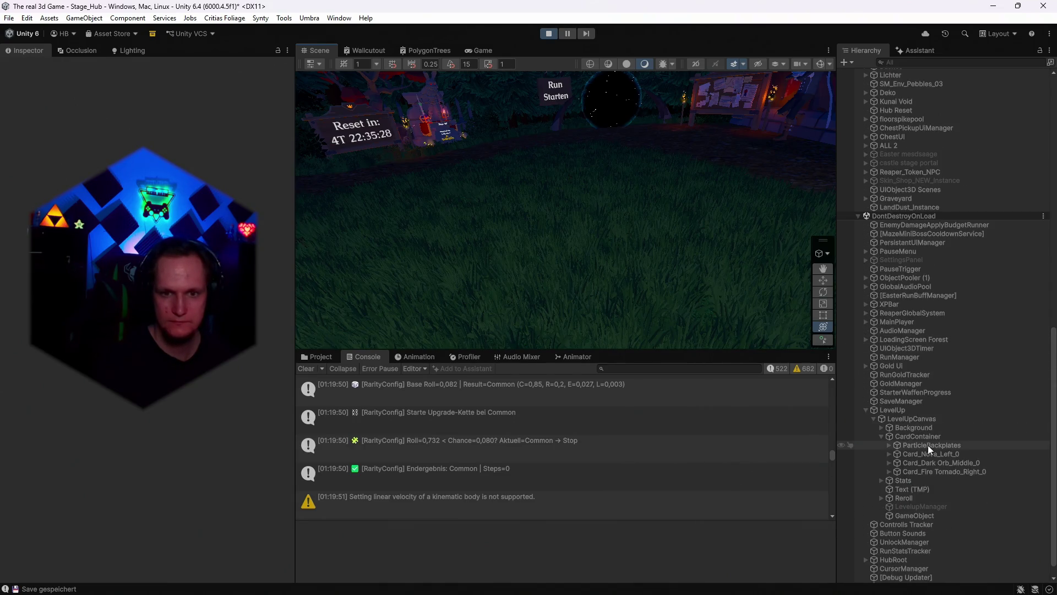
pyautogui.doubleClick(910, 514)
pyautogui.scroll(-6, 693, 298)
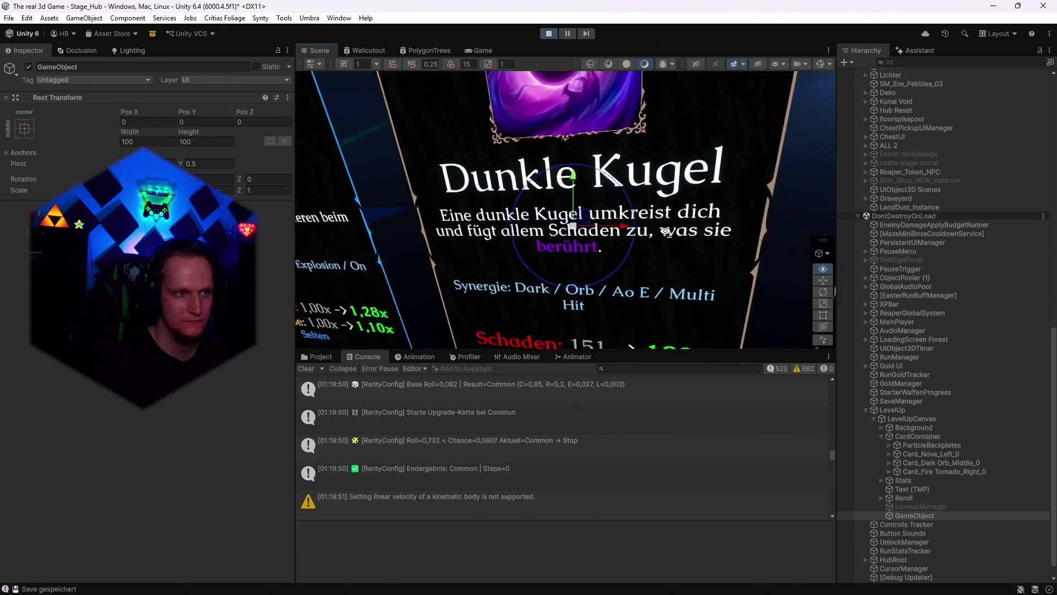
pyautogui.scroll(-4, 666, 226)
pyautogui.moveTo(667, 226)
pyautogui.mouseDown()
pyautogui.moveTo(764, 208)
pyautogui.moveTo(897, 368)
pyautogui.mouseUp()
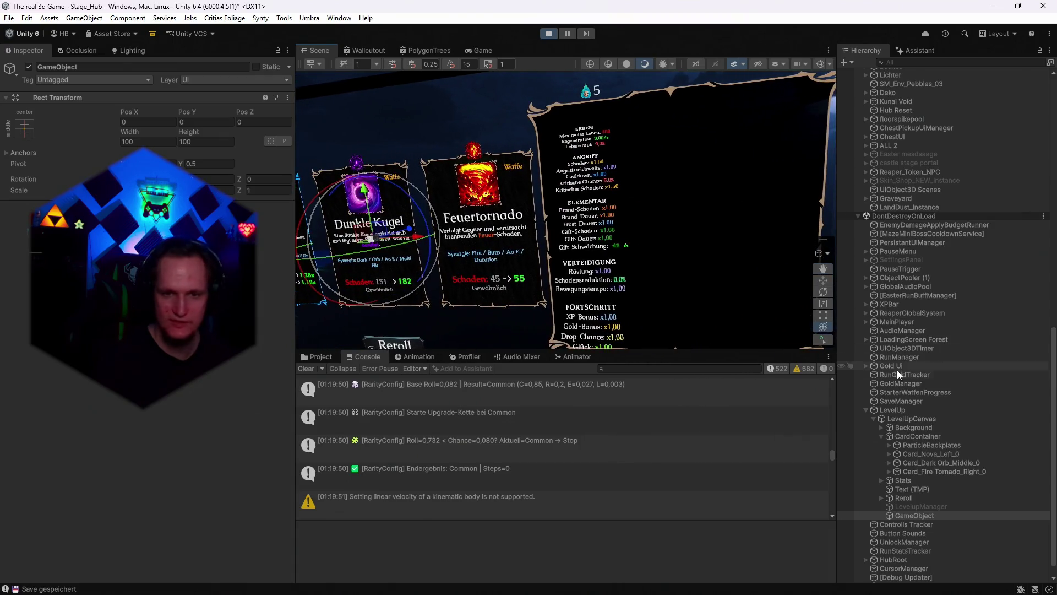
# - Inspect Reroll, Stats, Image (1), Stats Panel and StatsText, then show the Stat Fenster assets
pyautogui.click(900, 495)
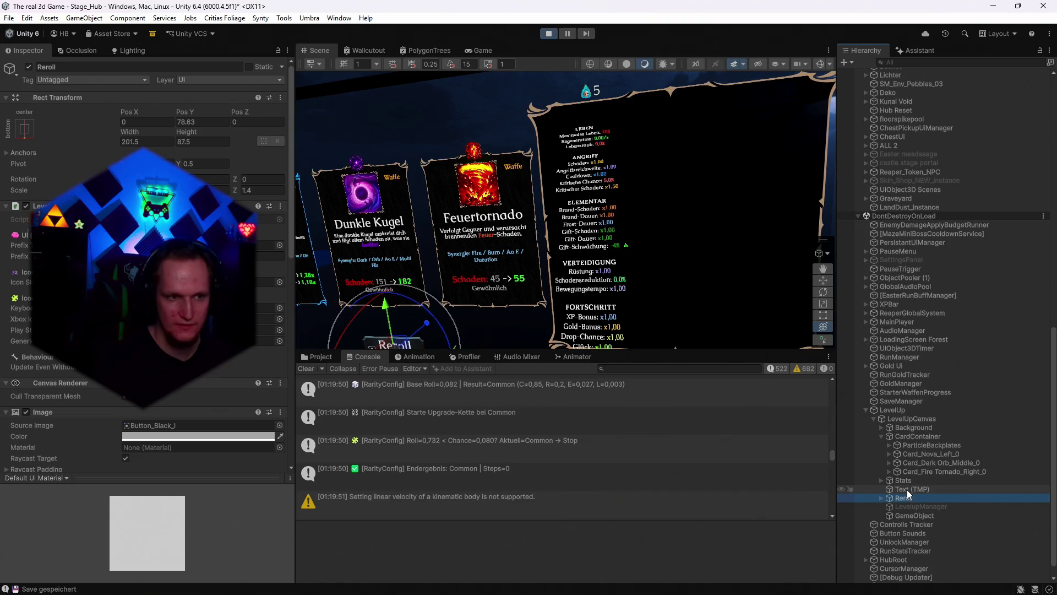
pyautogui.click(908, 481)
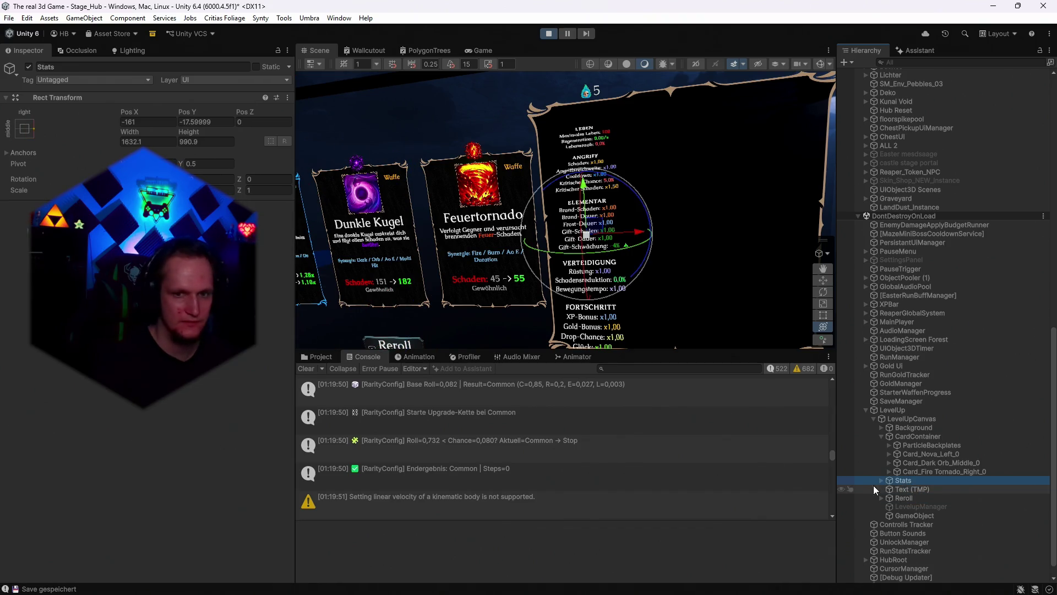
pyautogui.click(881, 481)
pyautogui.click(904, 491)
pyautogui.click(904, 498)
pyautogui.click(888, 499)
pyautogui.click(920, 508)
pyautogui.click(914, 498)
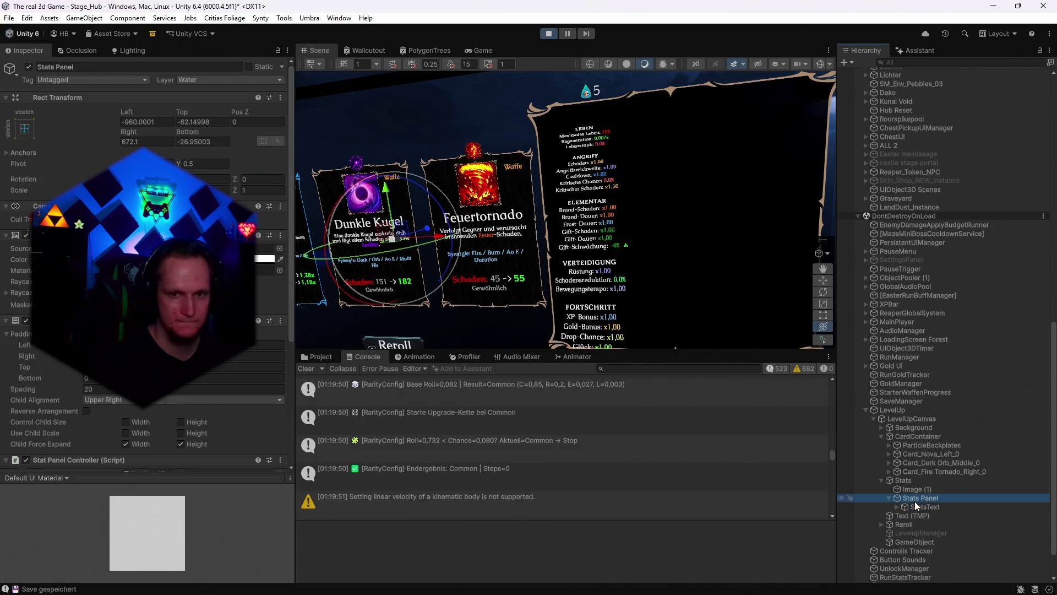
pyautogui.click(912, 489)
pyautogui.click(318, 357)
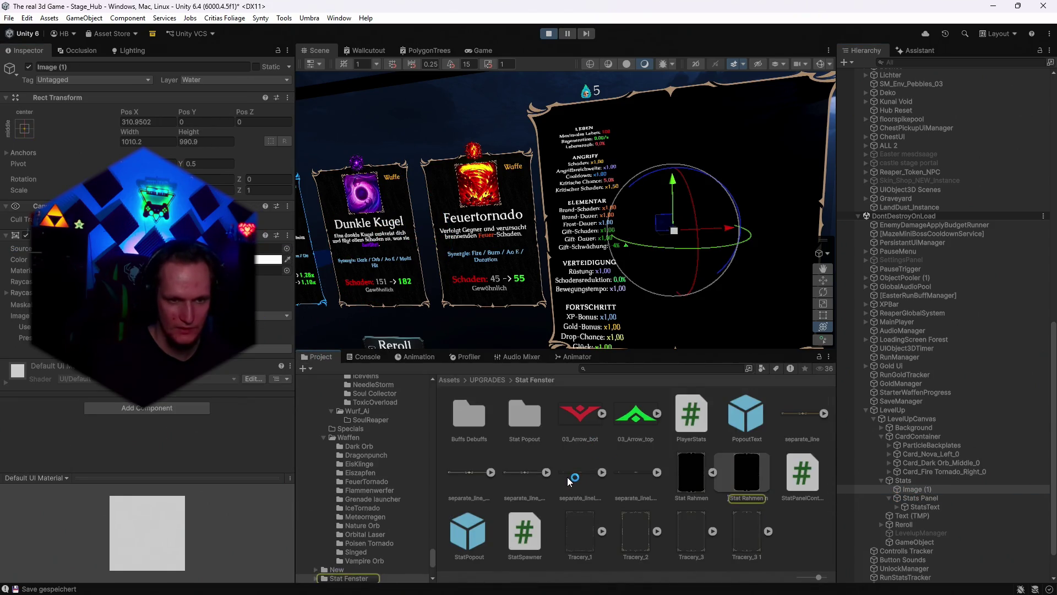
# - Search the project for 'ui elem', open the UIelements folder, browse its sprites and expand PSD
pyautogui.click(607, 370)
pyautogui.write('ui elem')
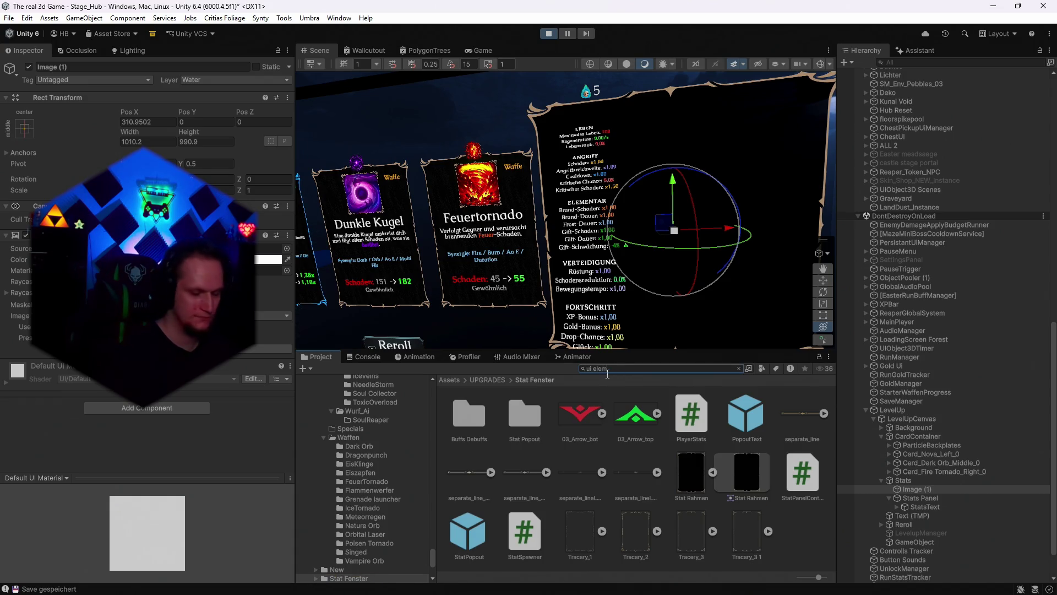
pyautogui.write('ent')
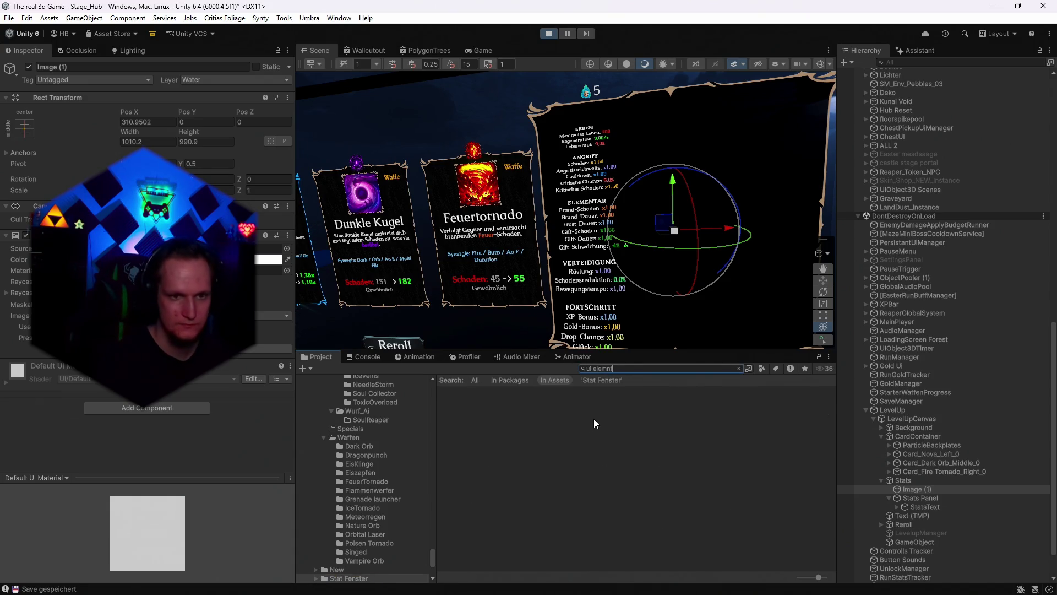
pyautogui.press('BackSpace')
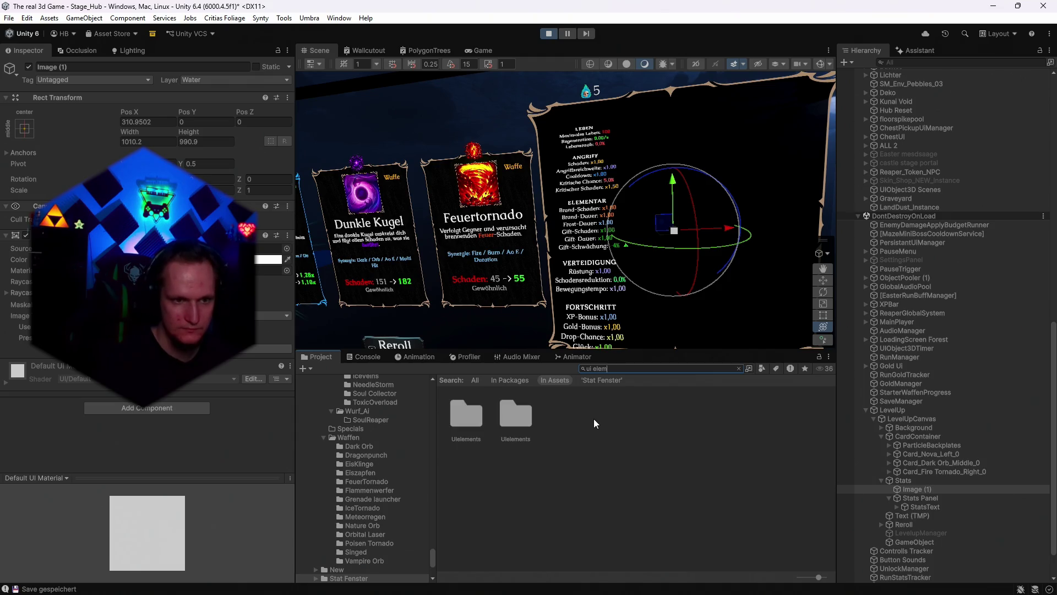
pyautogui.doubleClick(516, 429)
pyautogui.scroll(-10, 637, 493)
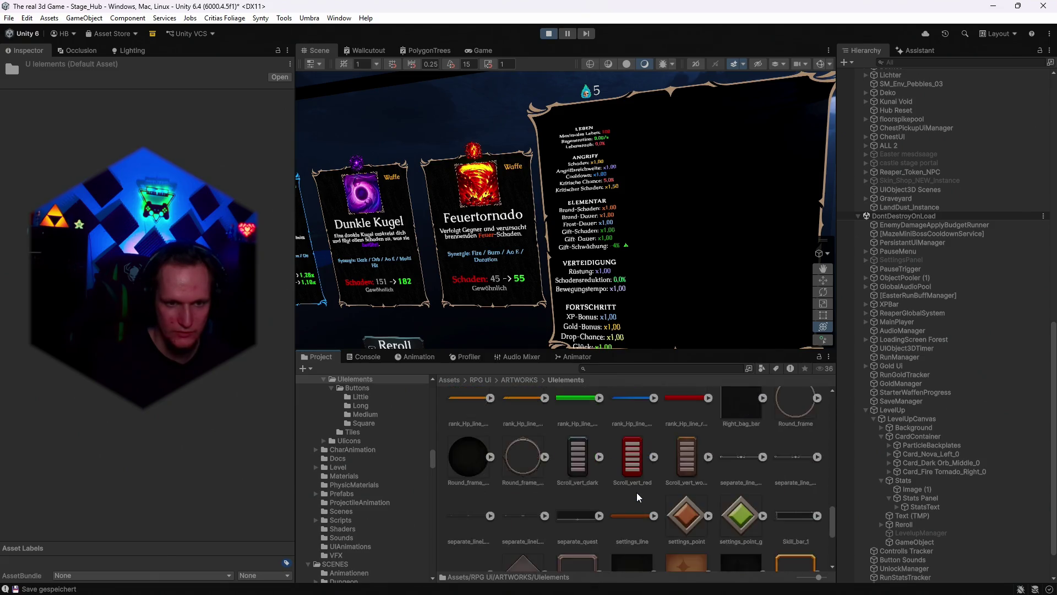
pyautogui.scroll(5, 636, 492)
pyautogui.scroll(5, 612, 494)
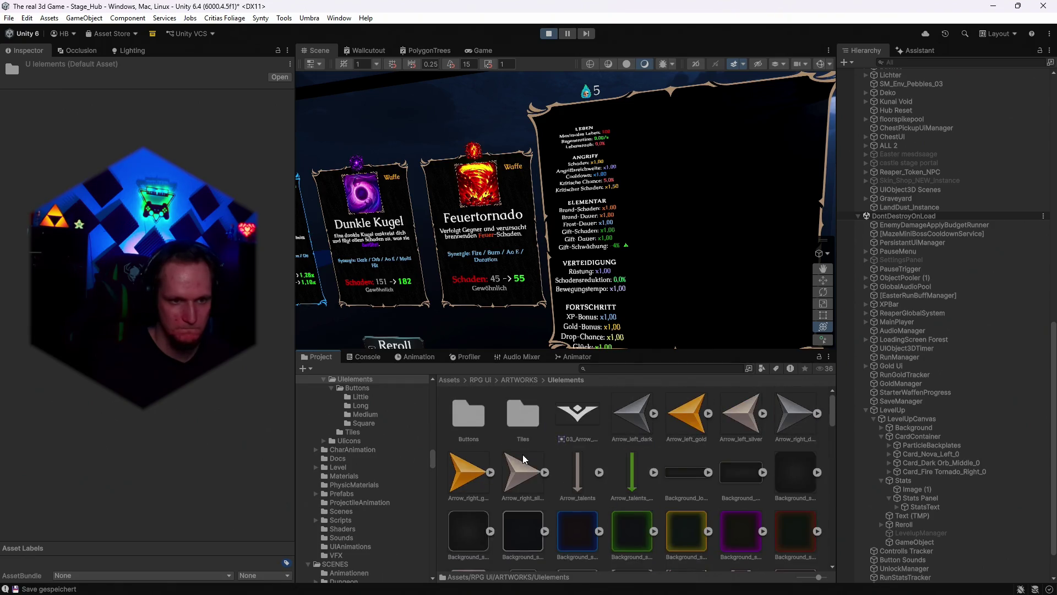
pyautogui.scroll(3, 370, 501)
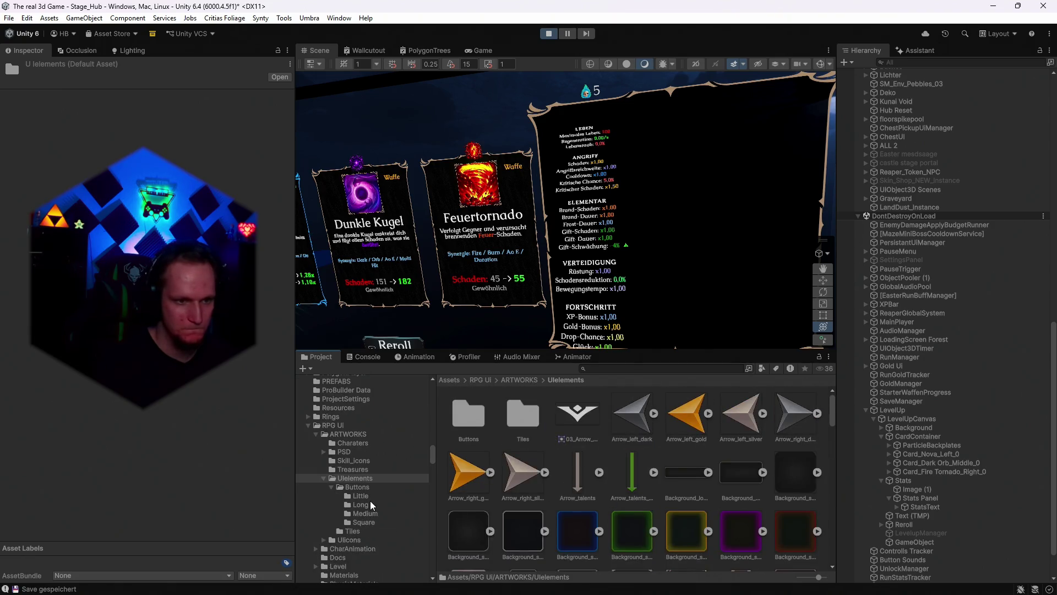
pyautogui.click(325, 452)
# - Browse BackgroundArt, GameReadyElements and PSDbuttons, ending in the PSDelements folder
pyautogui.click(355, 460)
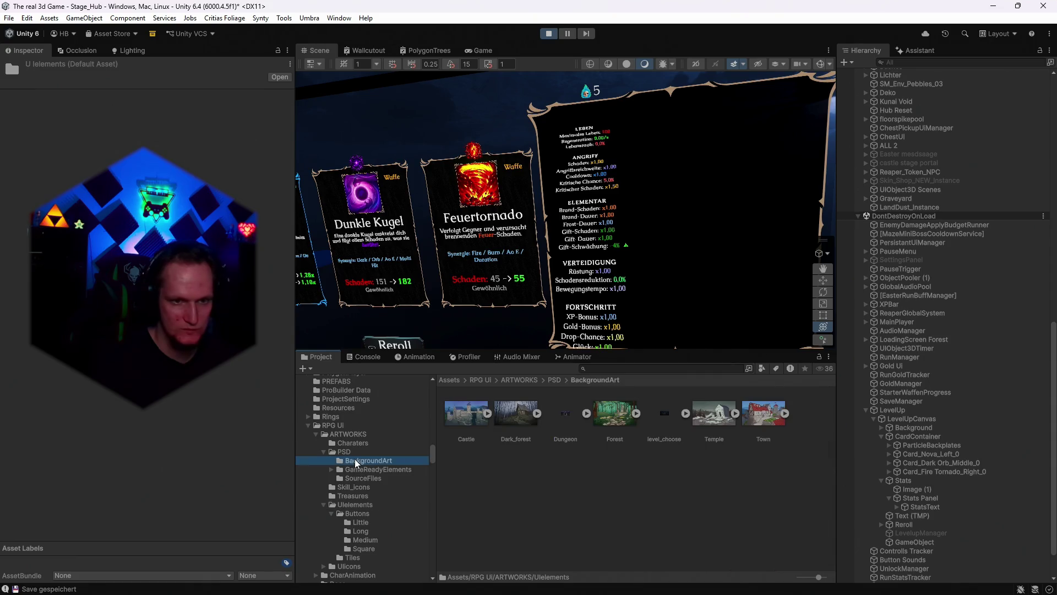
pyautogui.click(352, 470)
pyautogui.click(332, 469)
pyautogui.click(356, 479)
pyautogui.click(357, 487)
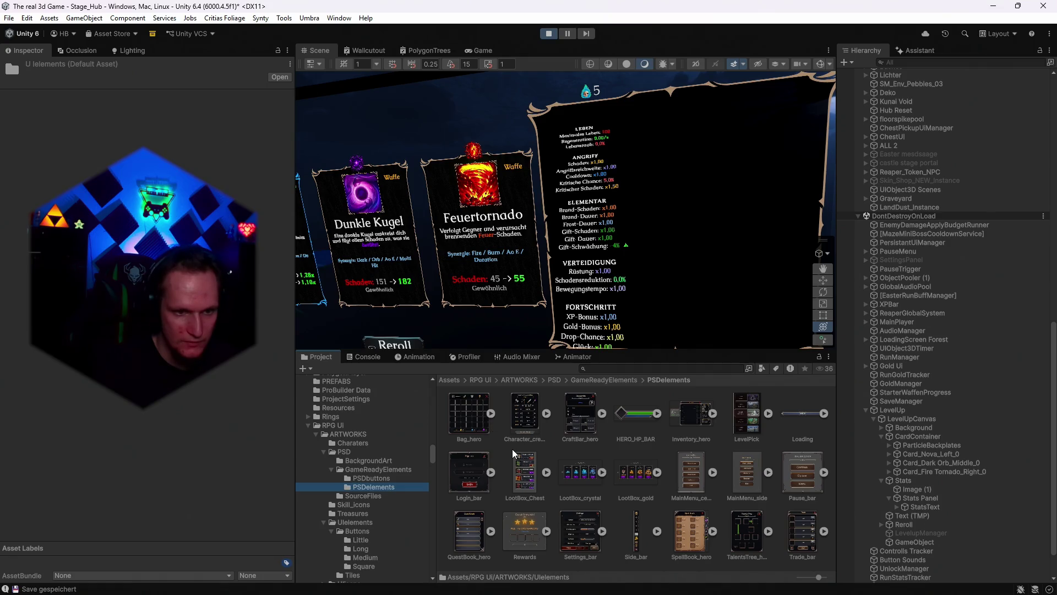
# - Preview Bag_hero with an enlarged preview, then the character creation bar, Trade_bar, Pause_bar and Inventory_hero sprites
pyautogui.click(465, 424)
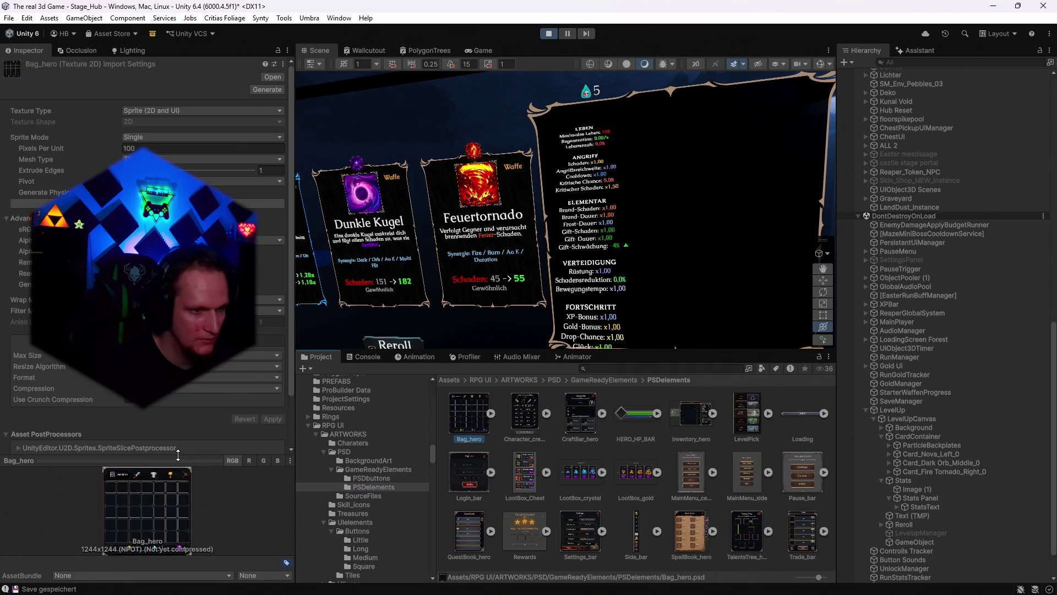
pyautogui.moveTo(178, 458); pyautogui.dragTo(178, 368)
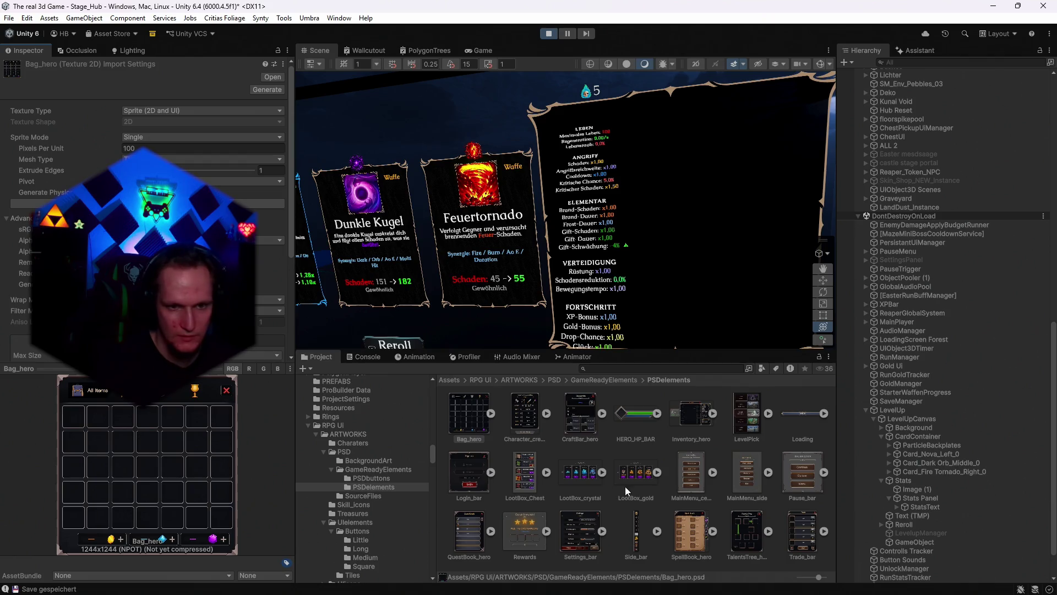
pyautogui.click(530, 417)
pyautogui.click(801, 533)
pyautogui.click(795, 471)
pyautogui.click(685, 418)
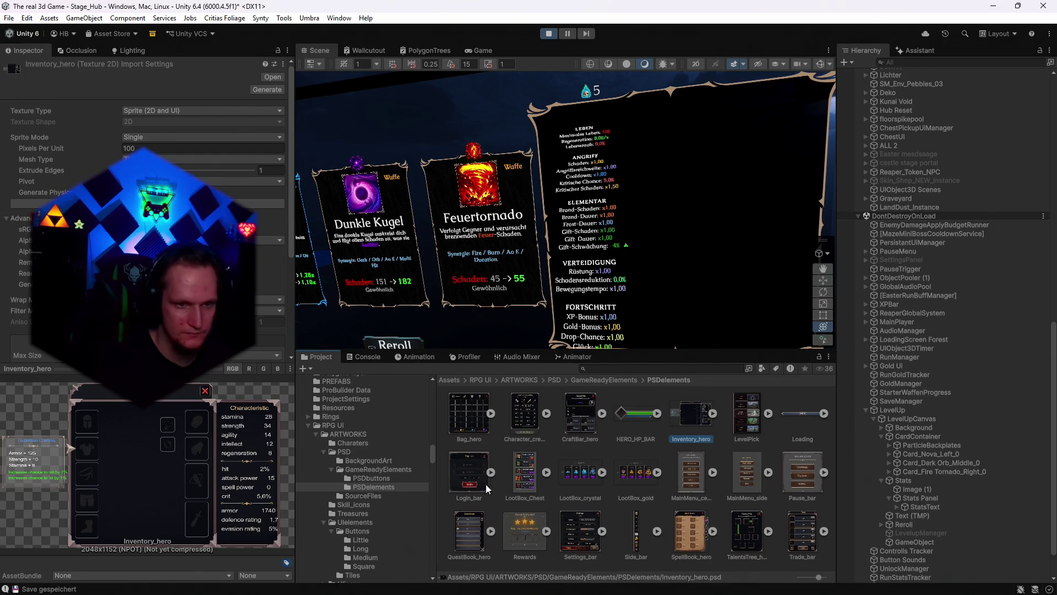
# - Preview the LootBox_Chest, LootBox_crystal, LootBox_gold, main menu, MainMenu_side and SpellBook_hero sprites, then show SourceFiles
pyautogui.click(527, 479)
pyautogui.click(582, 474)
pyautogui.click(634, 478)
pyautogui.click(693, 481)
pyautogui.click(743, 483)
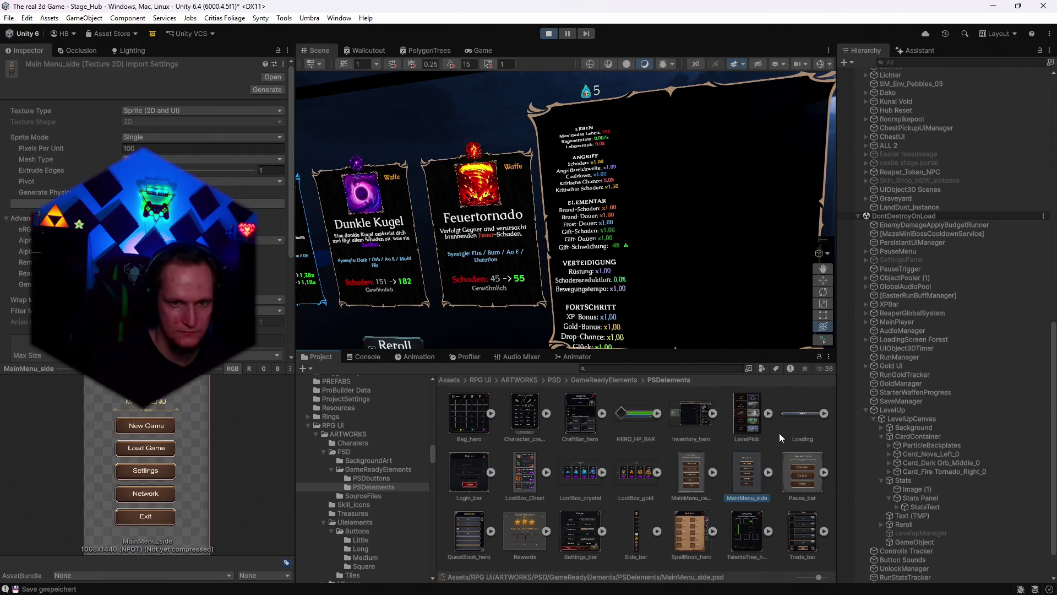
pyautogui.click(699, 531)
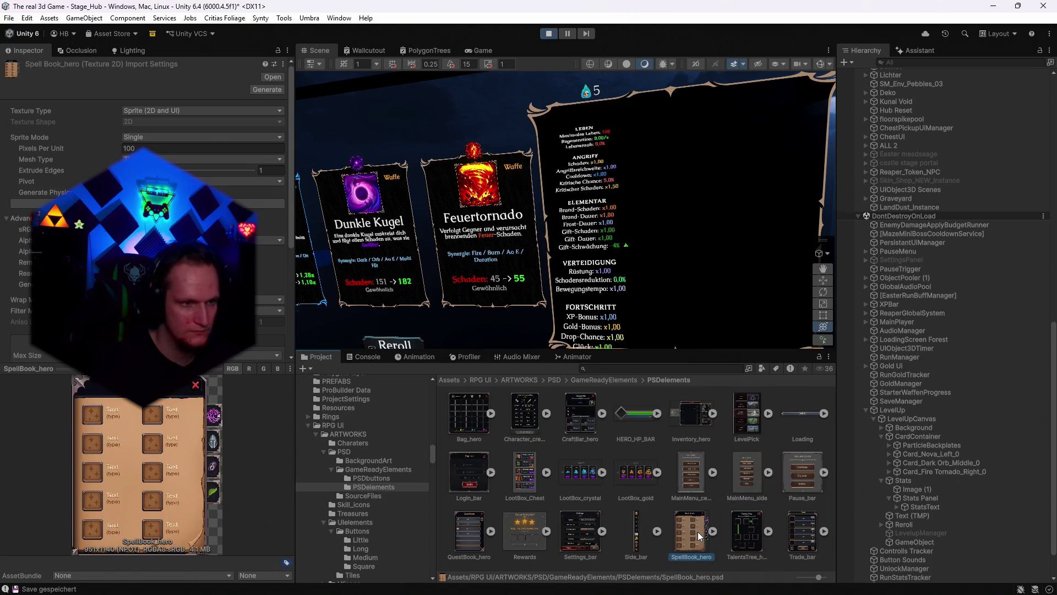
pyautogui.click(365, 496)
# - Browse the SourceFiles sprites, then the UIicons Colored and Flat/Blue icon sets
pyautogui.scroll(-3, 557, 490)
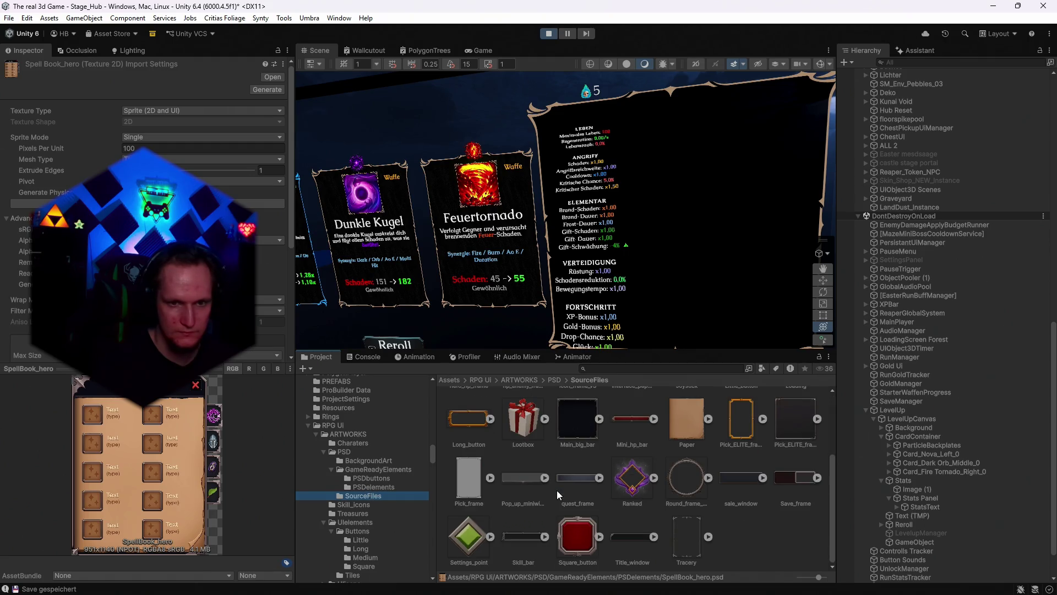
pyautogui.scroll(2, 556, 490)
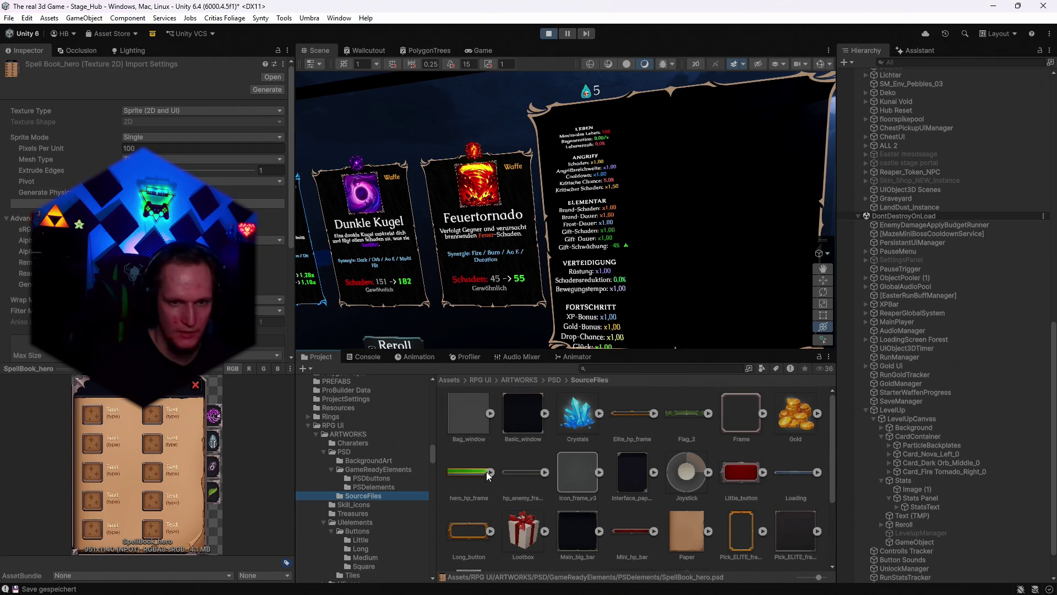
pyautogui.scroll(-3, 549, 488)
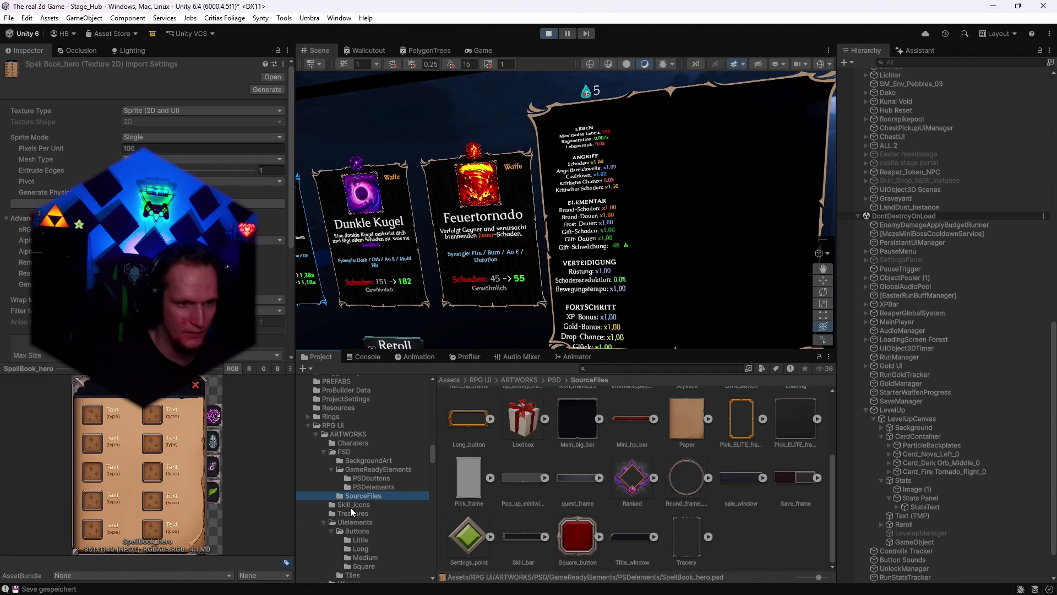
pyautogui.scroll(-3, 351, 531)
pyautogui.click(323, 517)
pyautogui.click(349, 528)
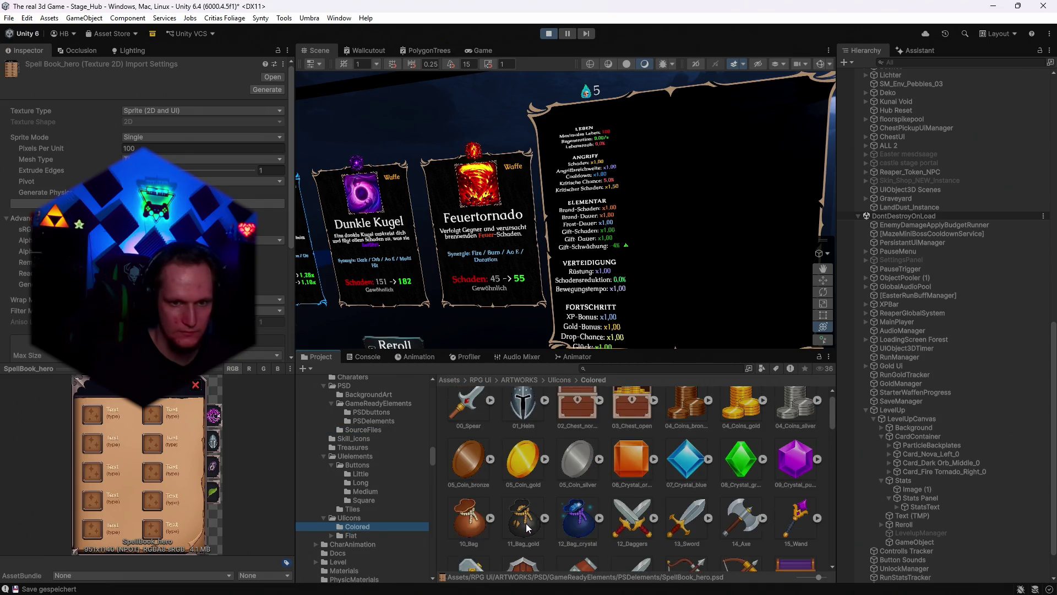
pyautogui.click(331, 536)
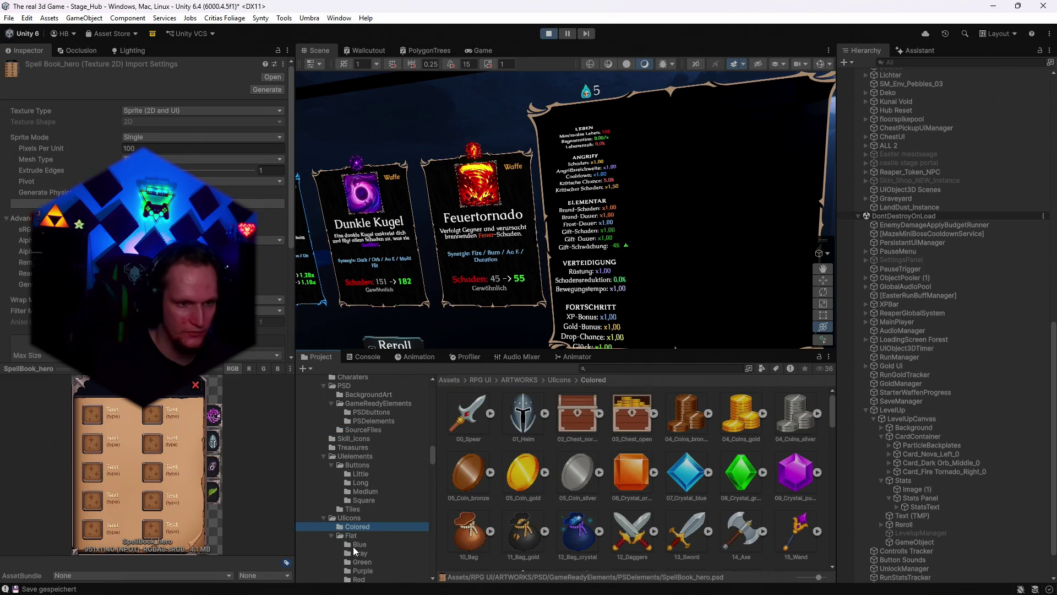
pyautogui.click(356, 545)
# - Look into the PhysicMaterials folder and then the UIAnimations folder
pyautogui.scroll(-5, 359, 529)
pyautogui.scroll(-3, 359, 516)
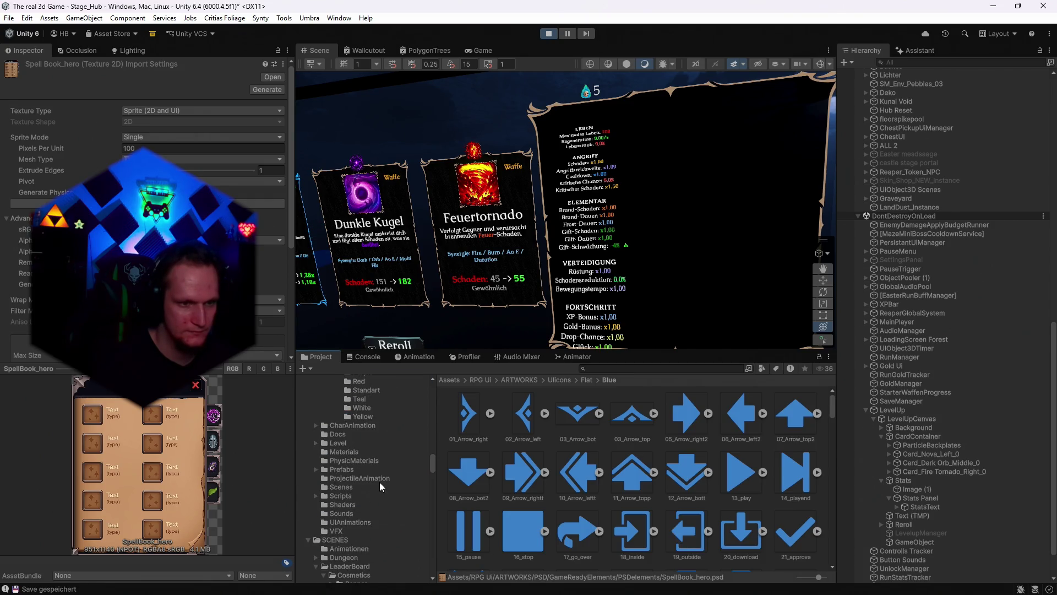
pyautogui.click(339, 460)
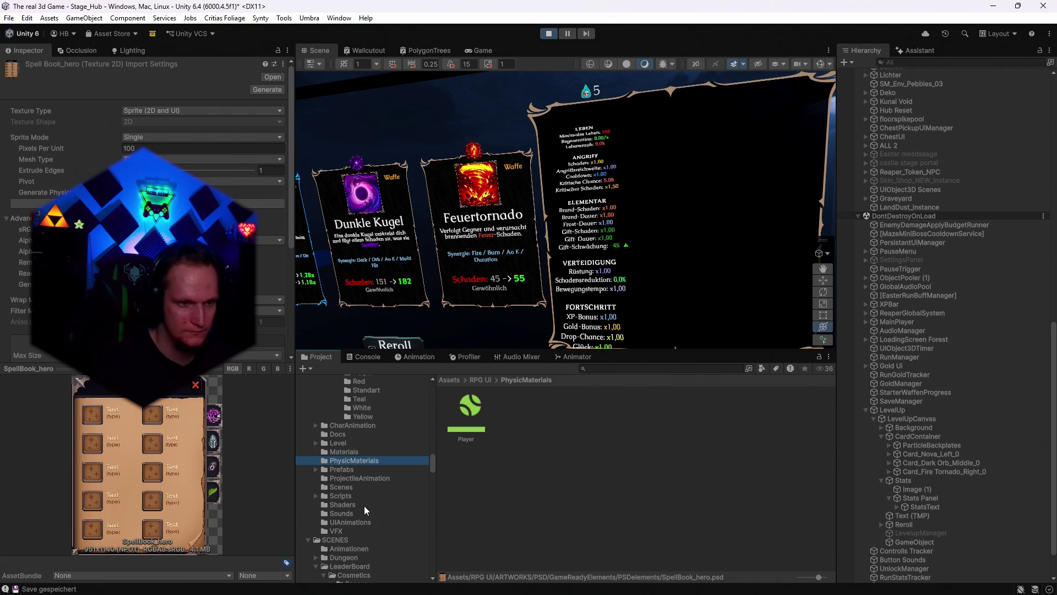
pyautogui.click(355, 520)
pyautogui.scroll(10, 359, 515)
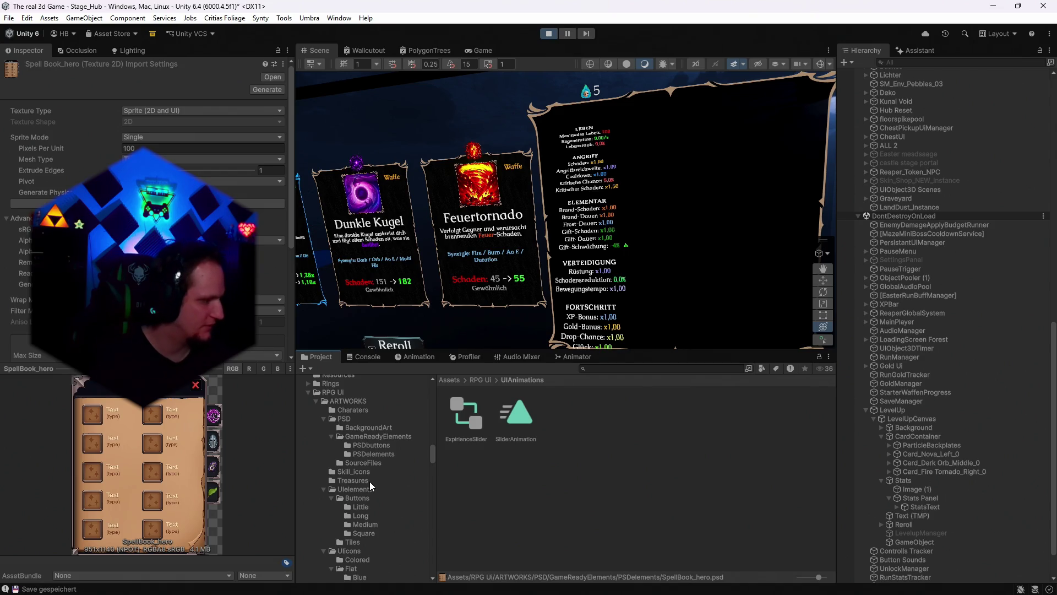
# - Reroll the level-up cards in the Game view and move the selection between Komposter and Giftdrüsen
pyautogui.click(481, 50)
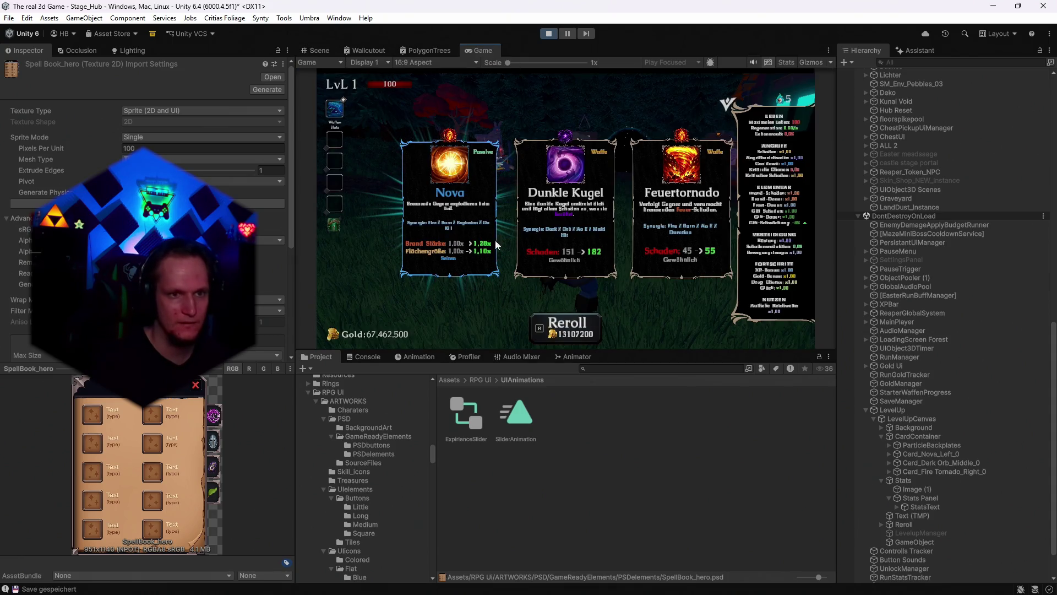
pyautogui.press('r')
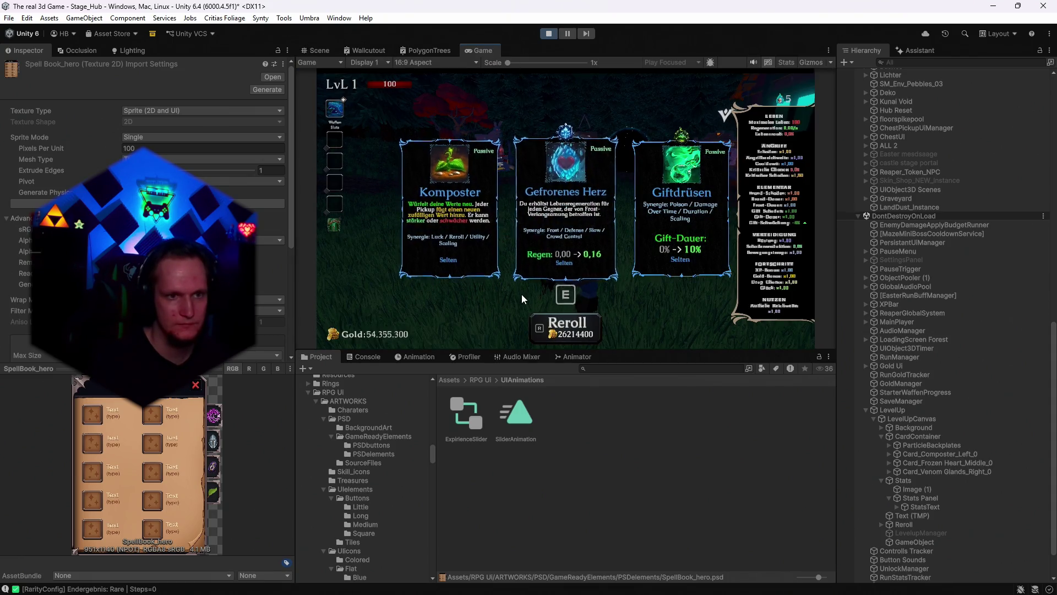
pyautogui.press('a')
pyautogui.press('d')
pyautogui.press('a')
pyautogui.press('d')
pyautogui.press('d')
pyautogui.press('a')
pyautogui.press('a')
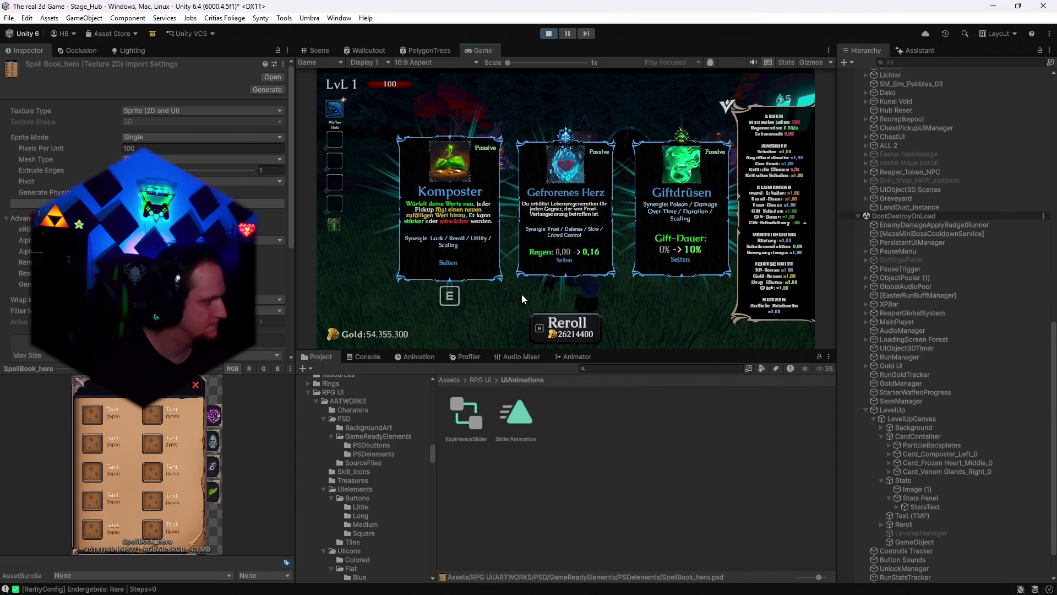